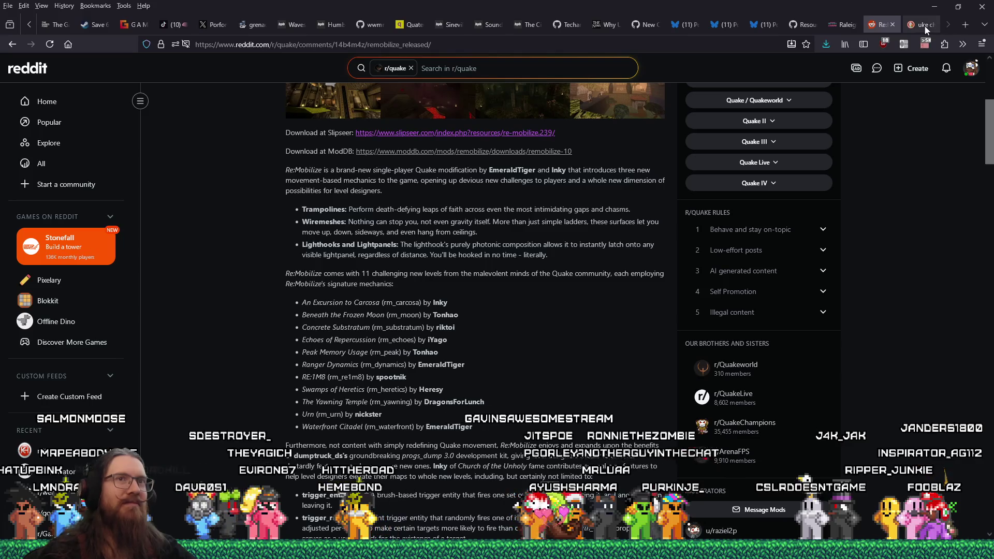
Step: Search the web for 'dark acadamia' and browse the image results
left_click(965, 27)
type("dark acadam")
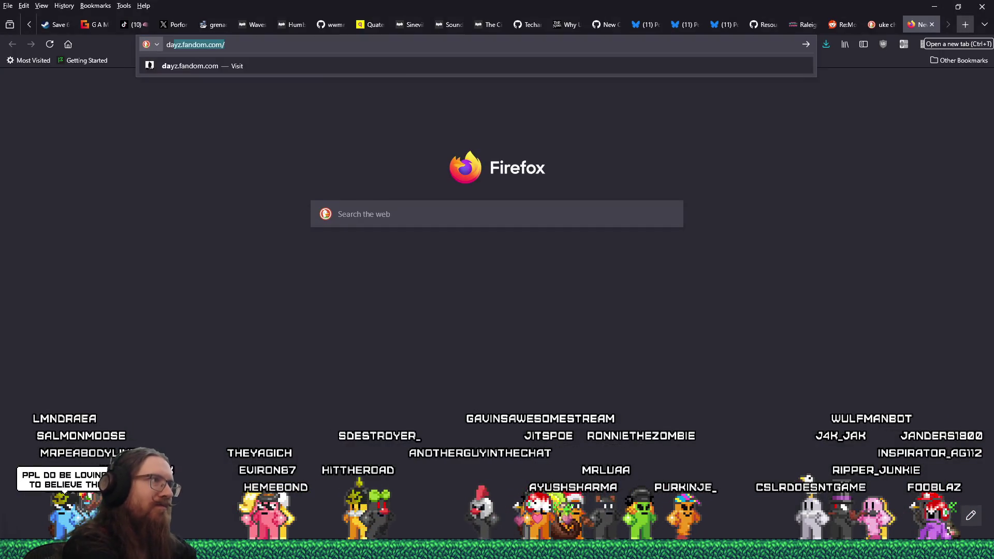
type("ia")
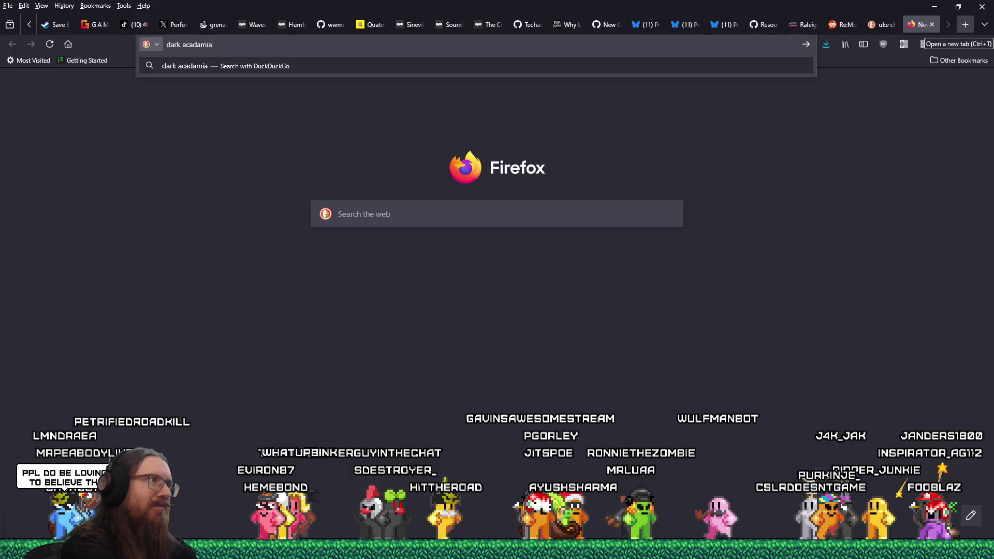
key("Return")
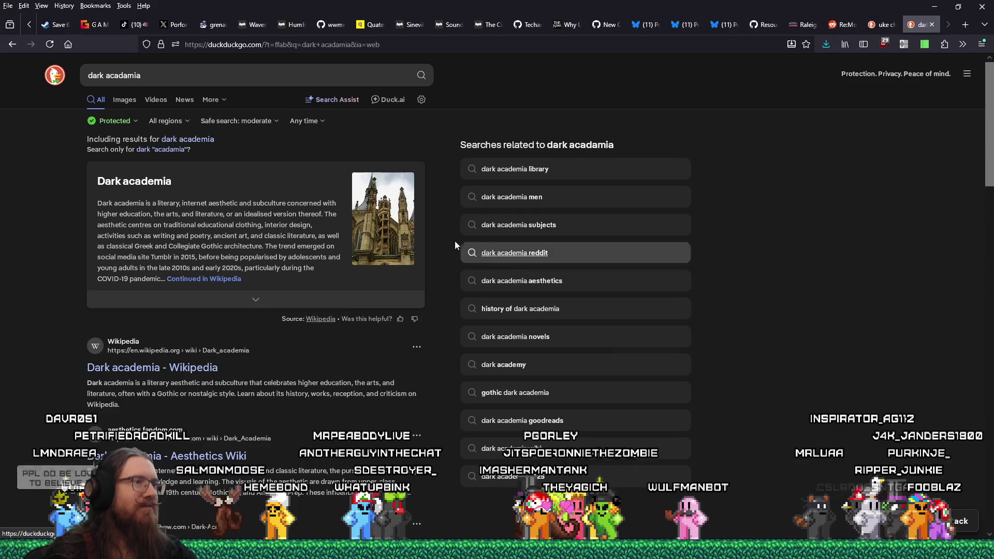
left_click(370, 218)
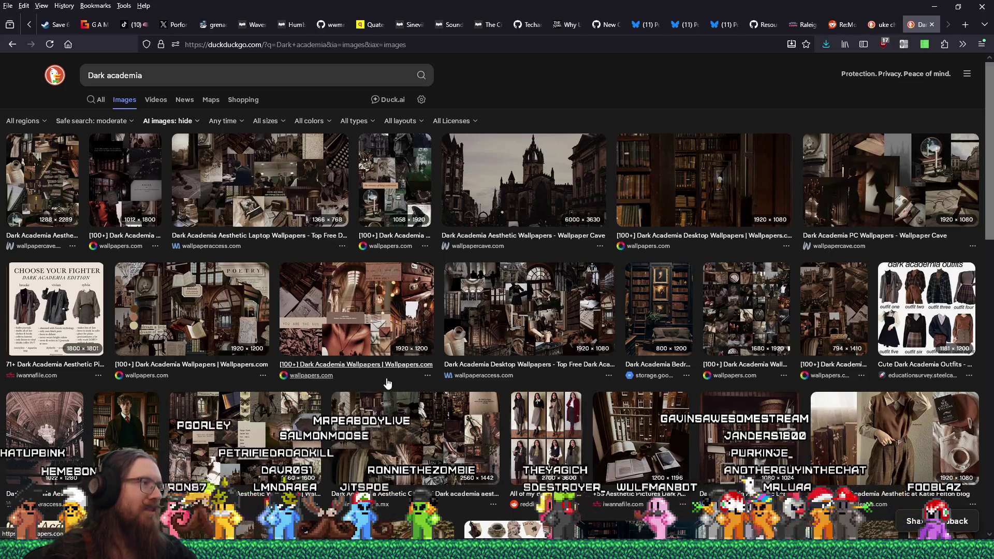
scroll(389, 378, "down", 5)
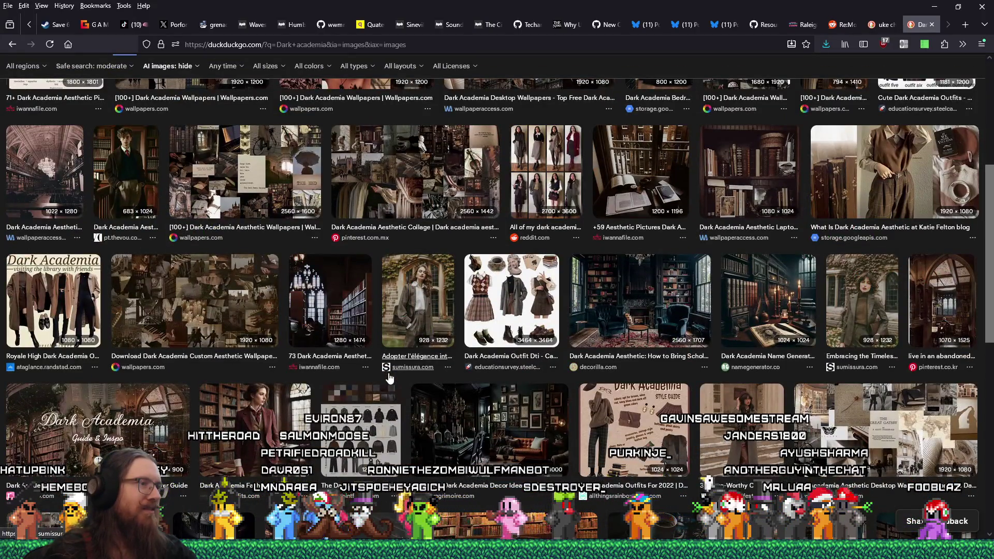
Step: Preview the dark library and gothic church wallpaper images, then close the search tab
left_click(596, 321)
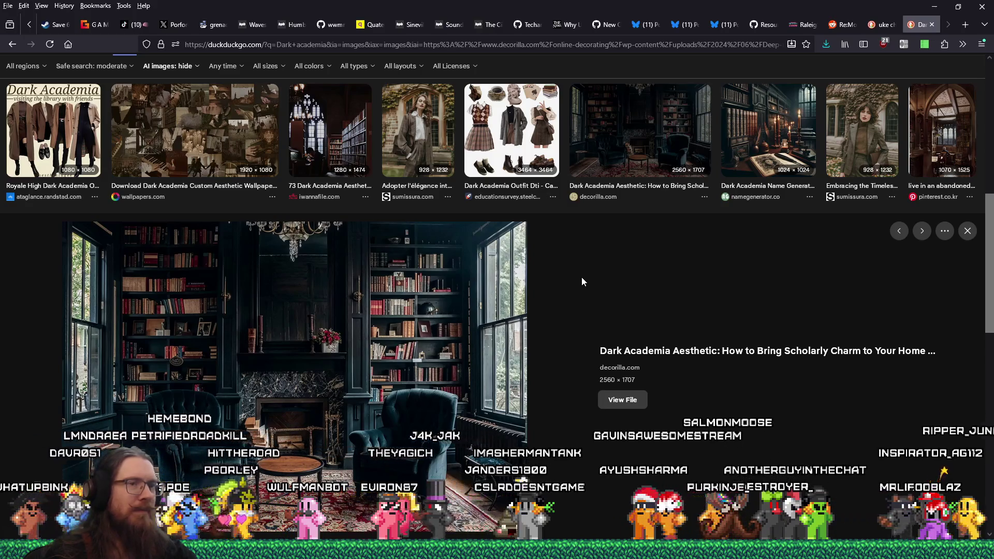
scroll(581, 281, "up", 3)
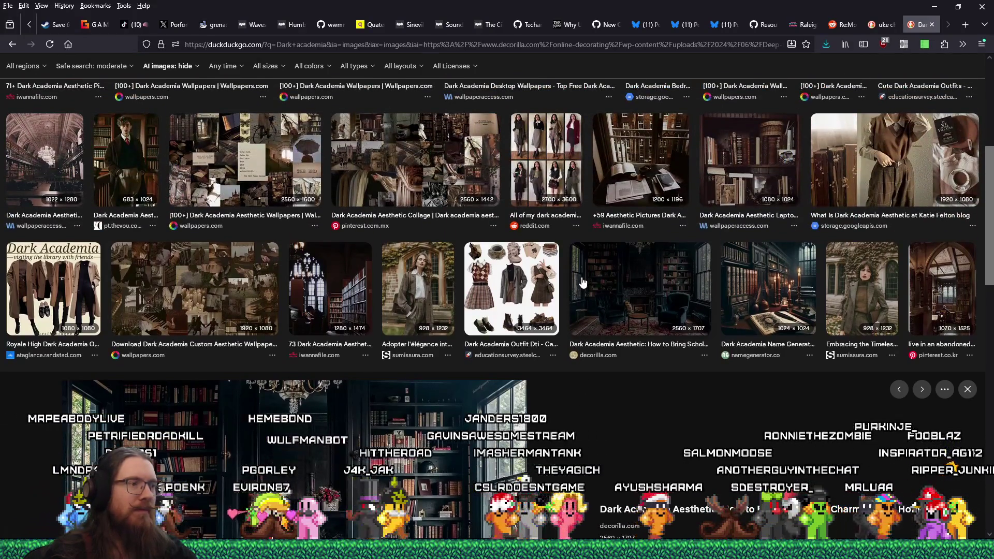
scroll(582, 281, "up", 4)
scroll(582, 281, "up", 1)
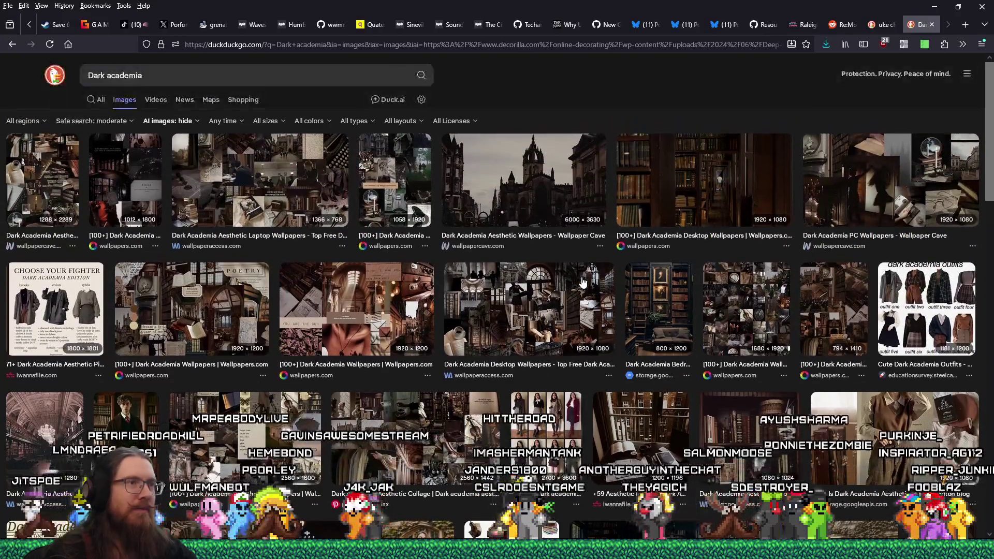
left_click(524, 202)
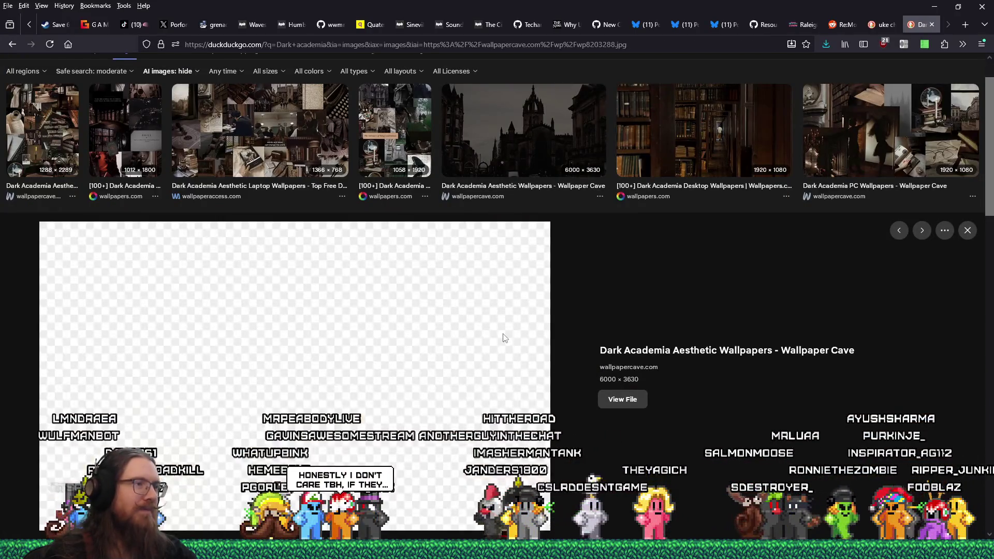
scroll(502, 330, "up", 4)
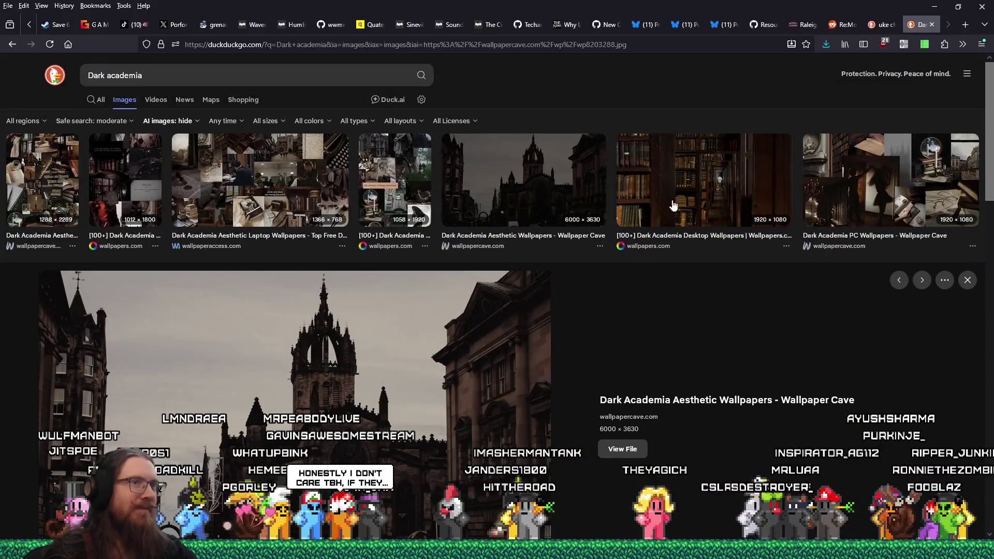
scroll(342, 269, "down", 5)
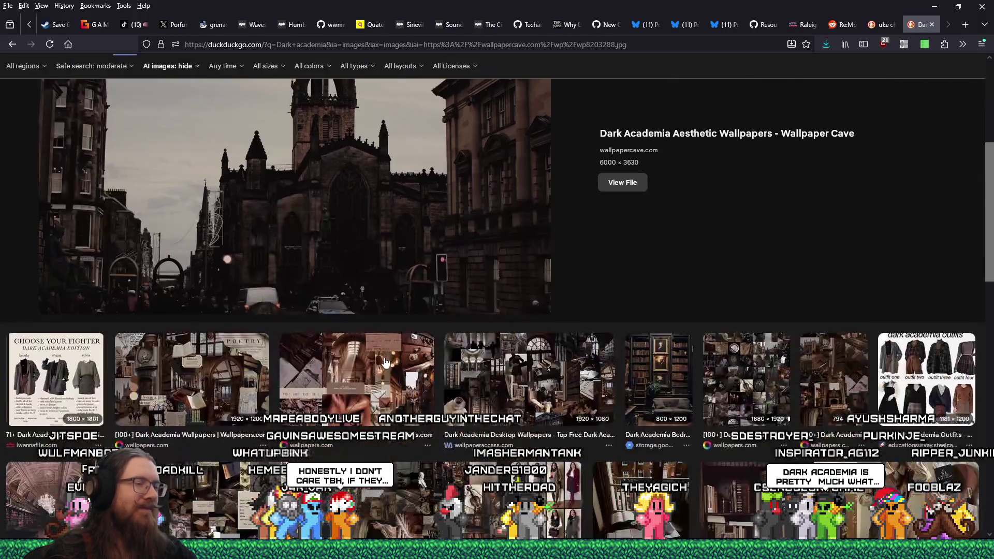
scroll(388, 353, "down", 3)
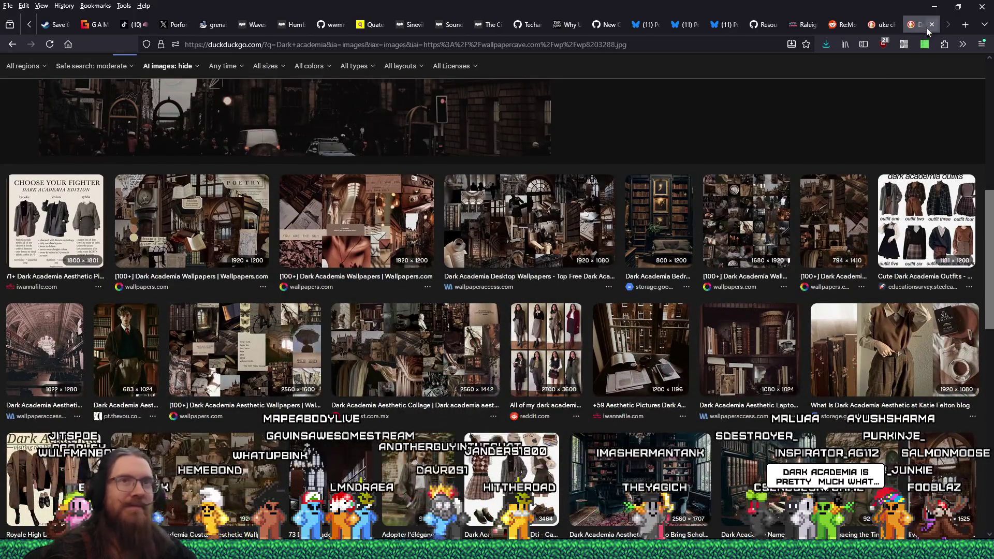
key("ctrl+w")
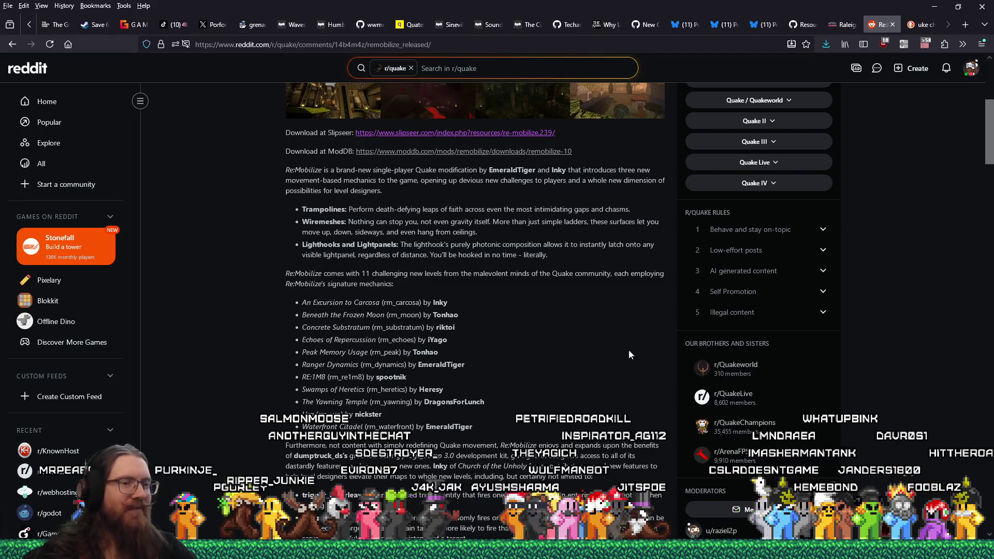
Step: Back in sewer1.map, reload the entity definitions so the new properties appear
mouse_move(828, 549)
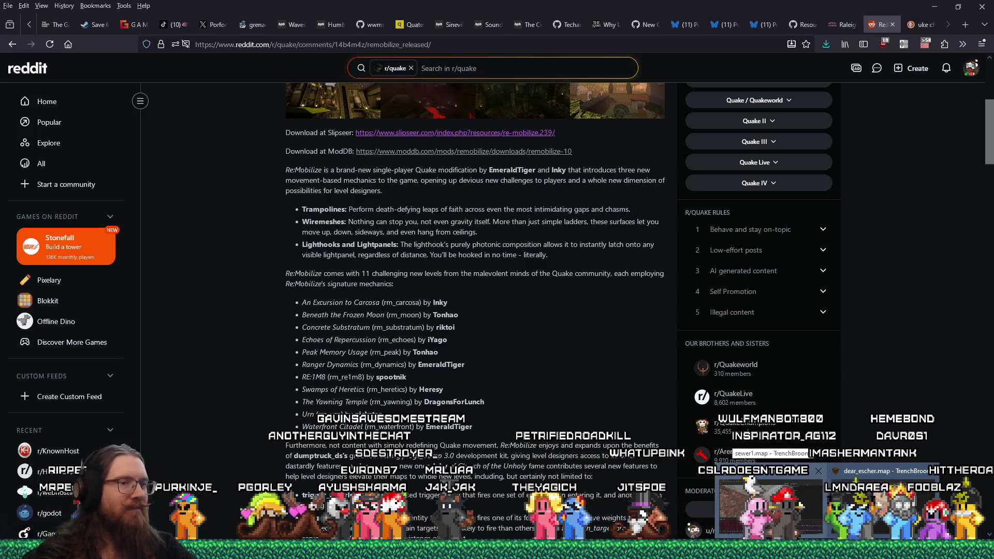
left_click(770, 505)
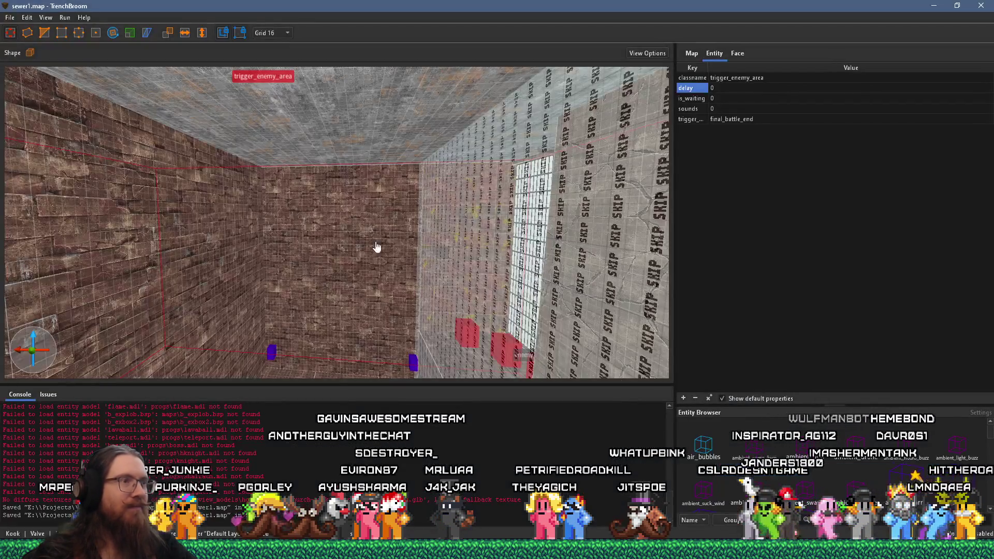
left_click(7, 19)
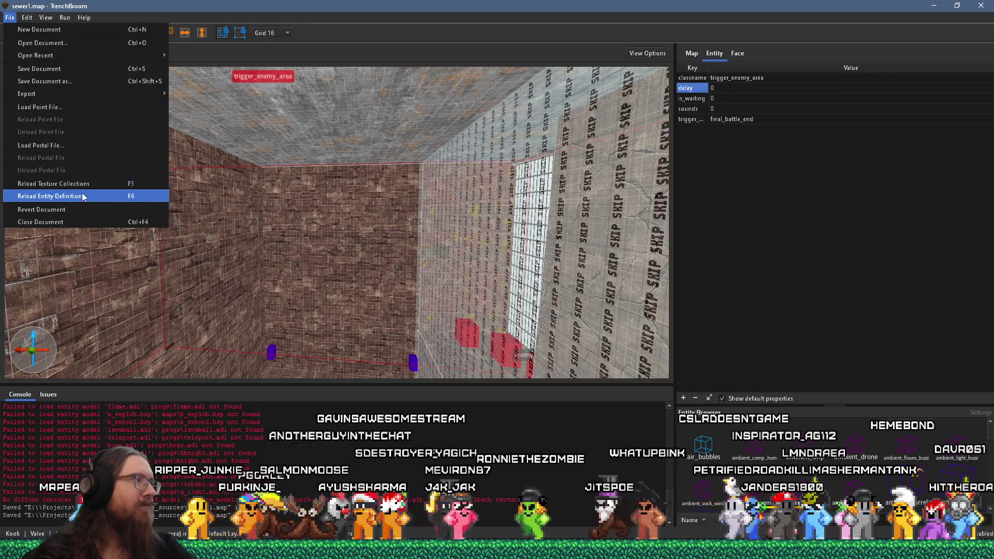
left_click(83, 197)
mouse_move(177, 211)
left_mouse_down()
mouse_move(273, 206)
mouse_move(238, 244)
mouse_move(237, 206)
mouse_move(405, 142)
left_mouse_up()
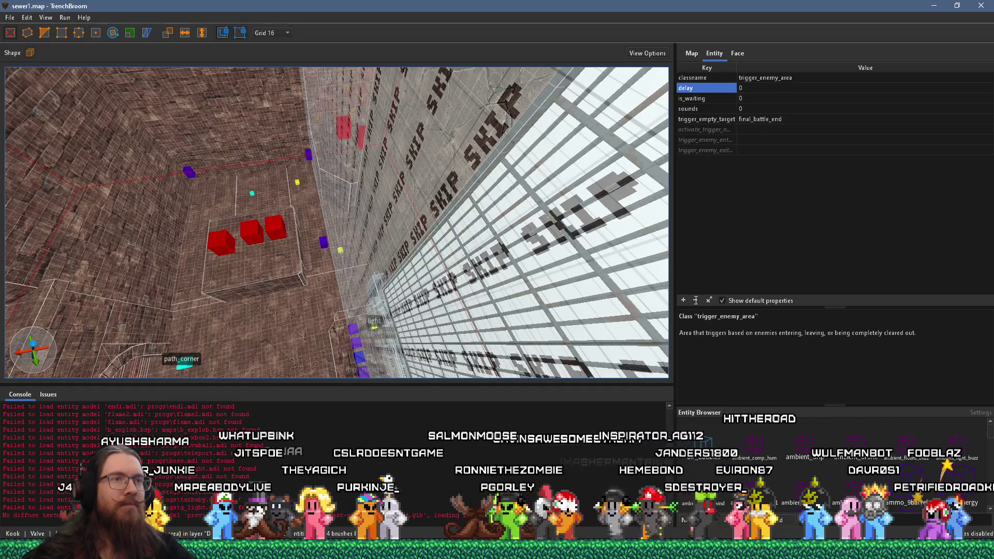
Step: Remove the trigger's delay, is_waiting and sounds properties and edit its activate_trigger_name value
left_click(695, 300)
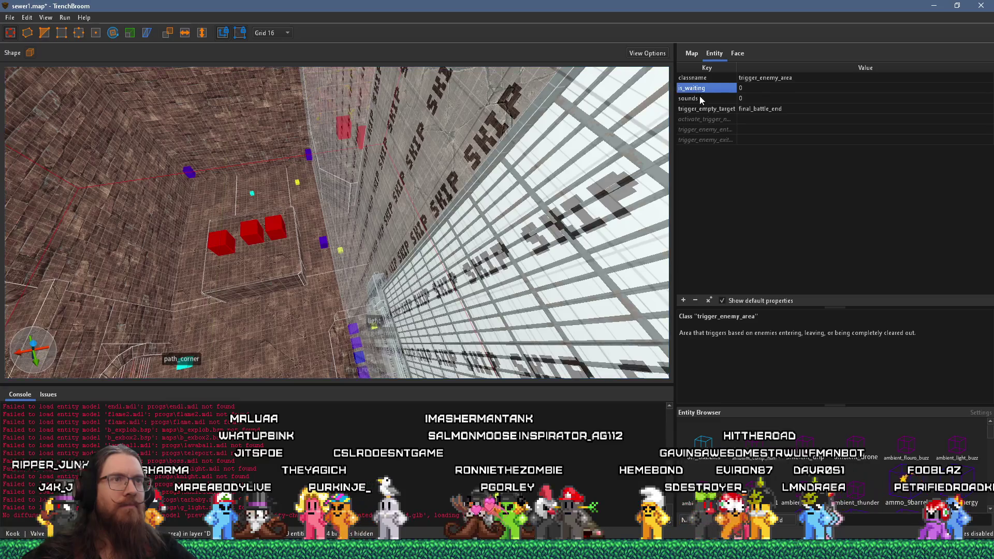
left_click(696, 300)
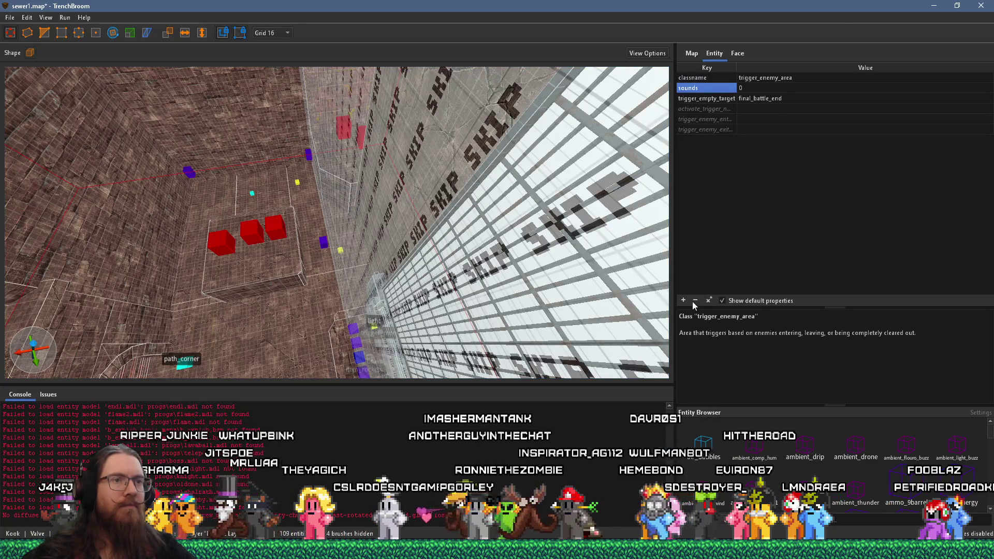
left_click(695, 300)
left_click(724, 119)
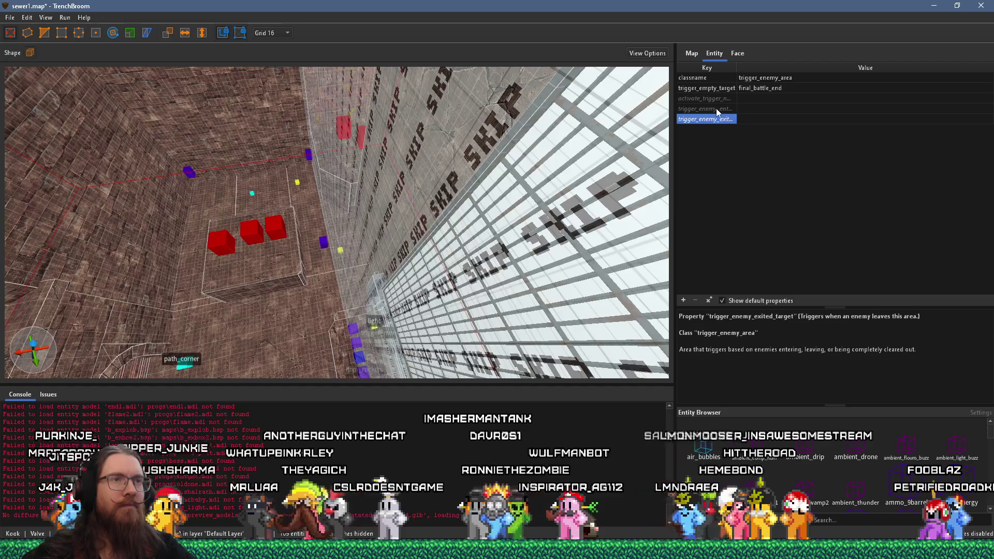
left_click(751, 101)
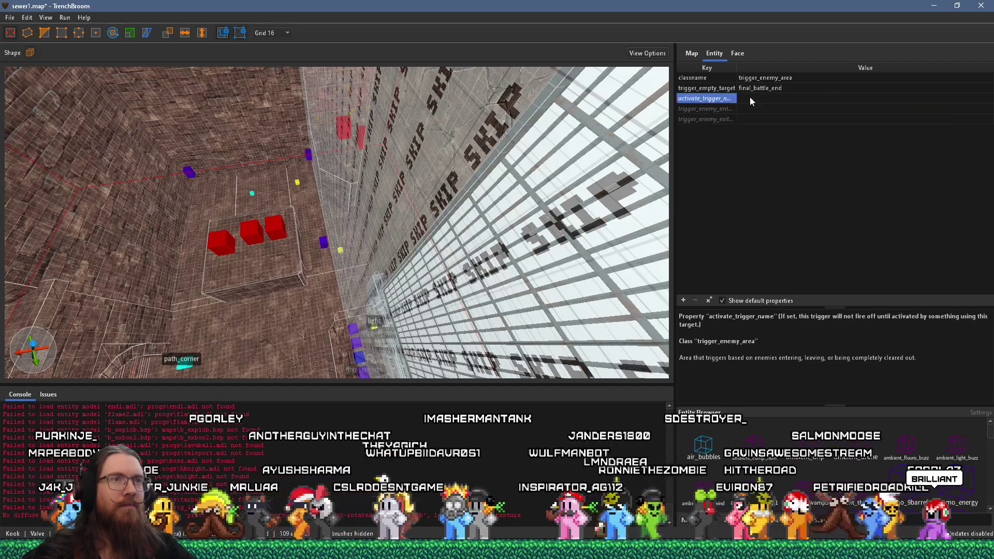
left_click(751, 97)
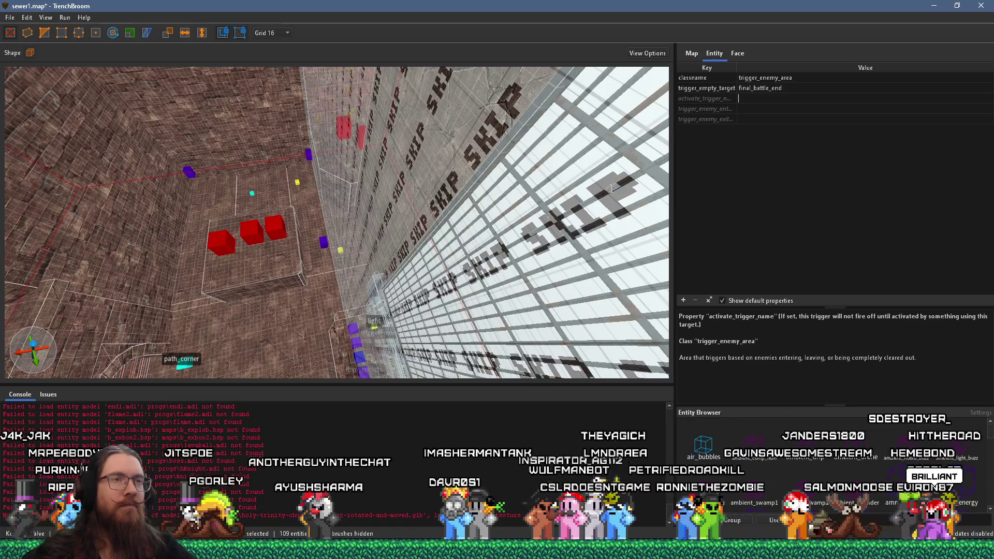
right_click(506, 243)
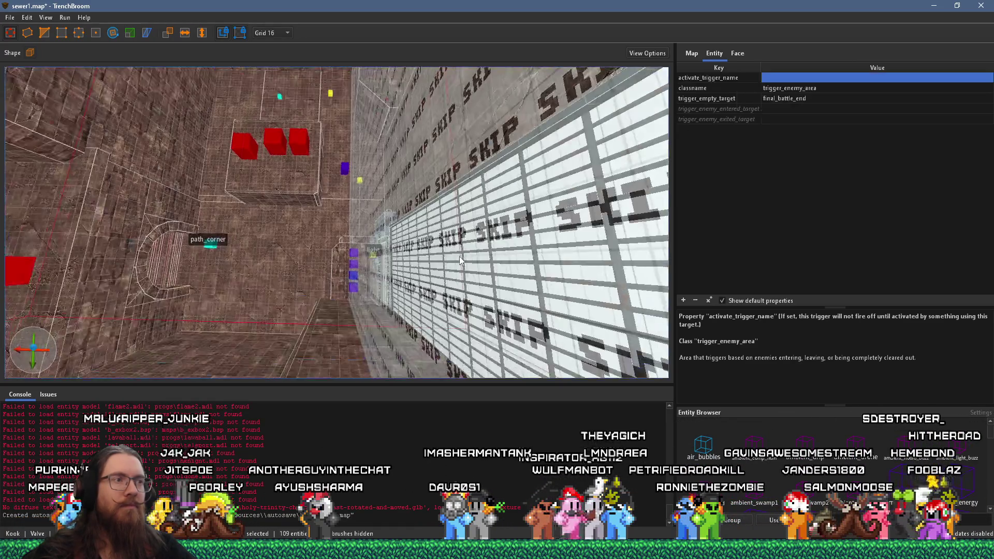
Step: Look down the brown corridor past the SKIP brushes and select the final-battle func_door
right_click(459, 256)
right_click(414, 220)
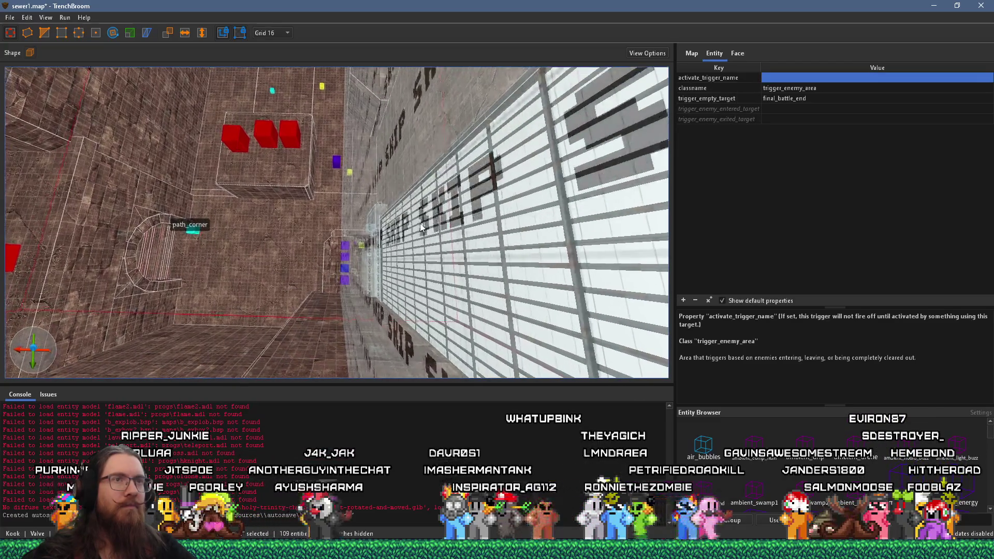
right_click(420, 216)
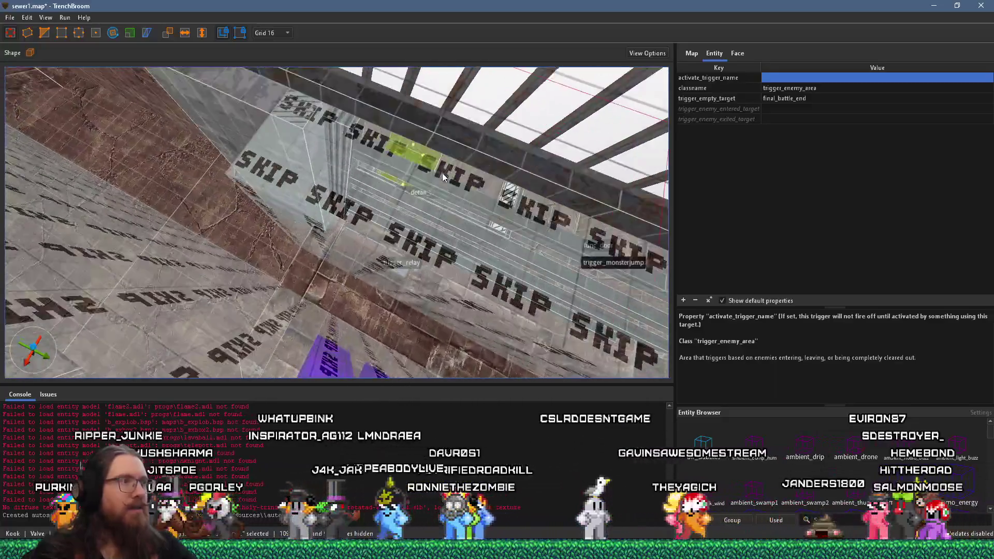
right_click(442, 173)
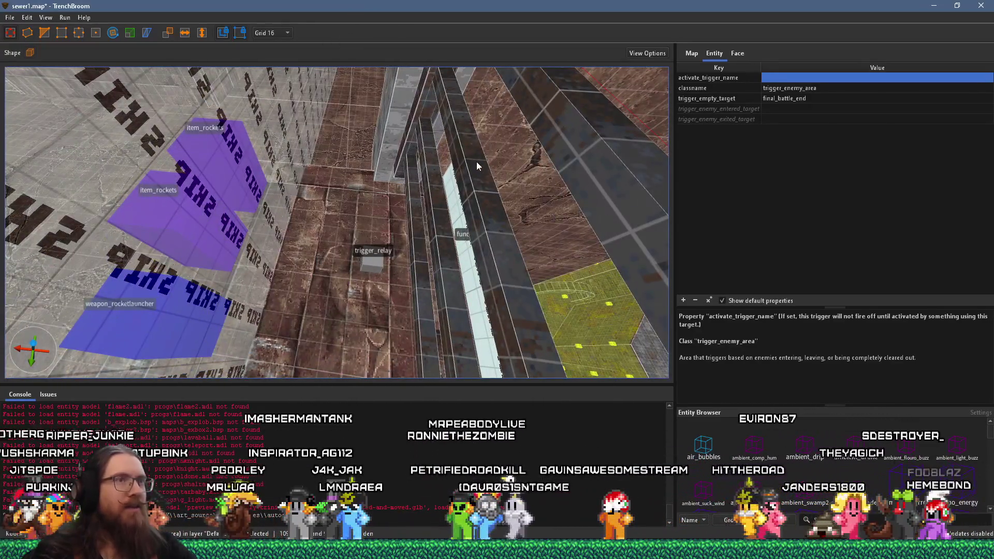
left_click(478, 164)
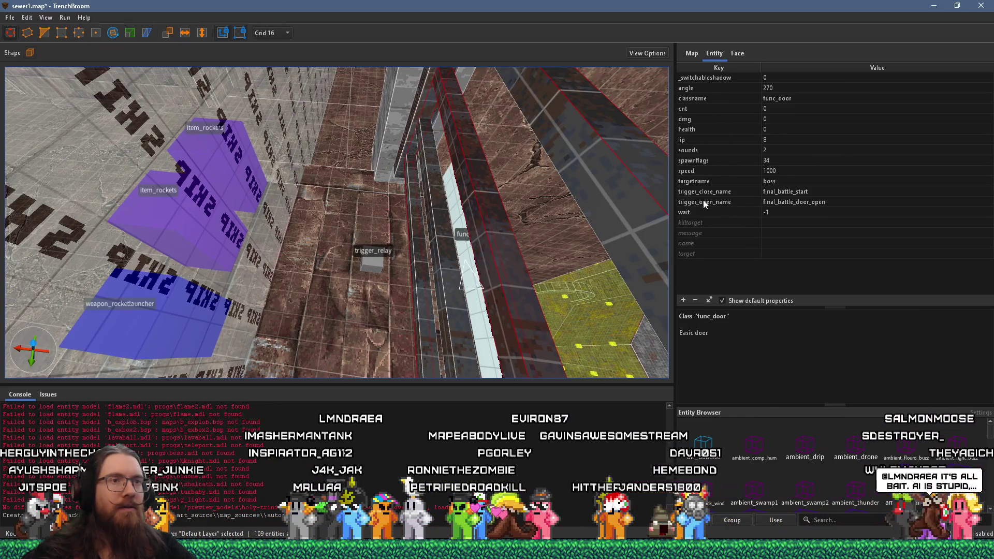
Step: Check the door's trigger_open_name and targetname, then select the lever's rotate_object
double_click(818, 202)
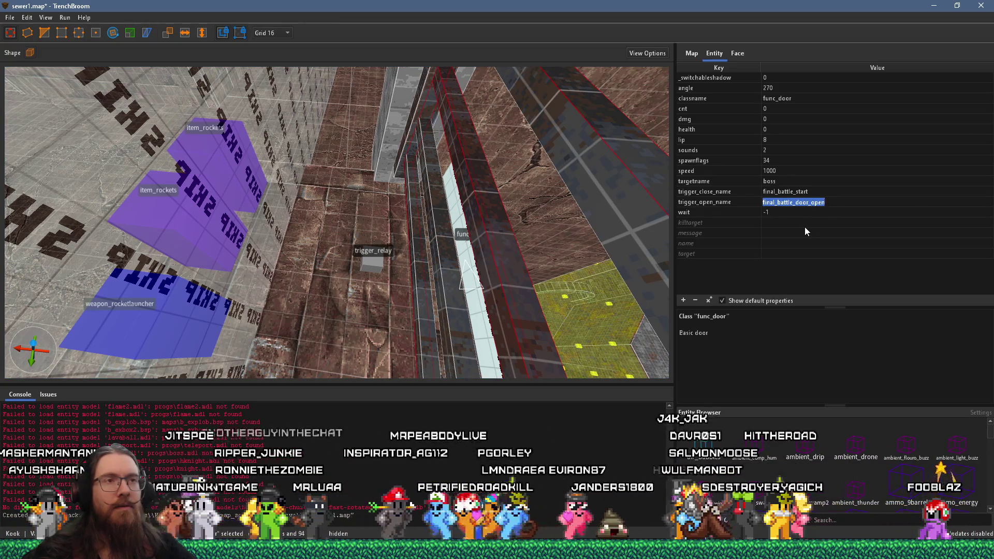
left_click(735, 181)
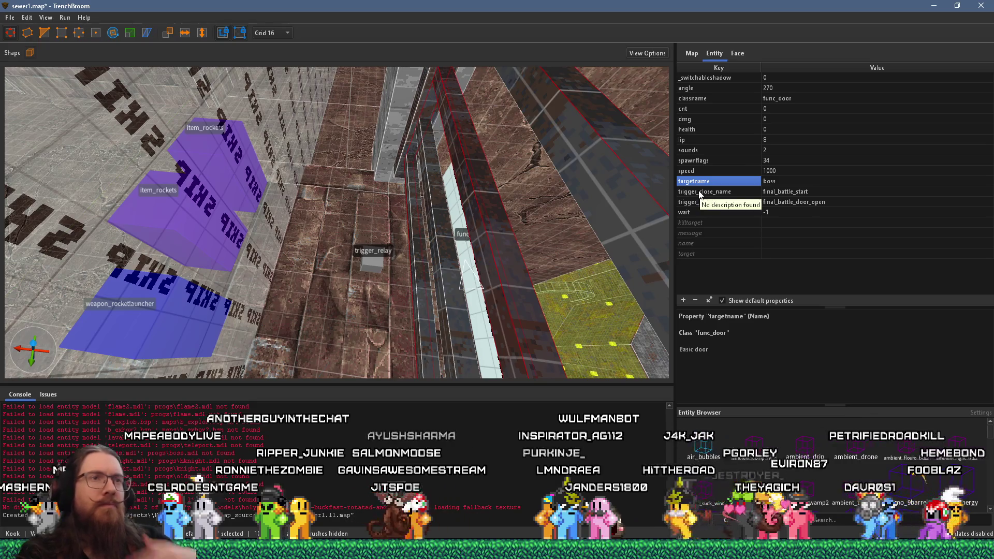
mouse_move(511, 251)
left_mouse_down()
mouse_move(483, 228)
mouse_move(502, 219)
mouse_move(449, 163)
mouse_move(210, 188)
left_mouse_up()
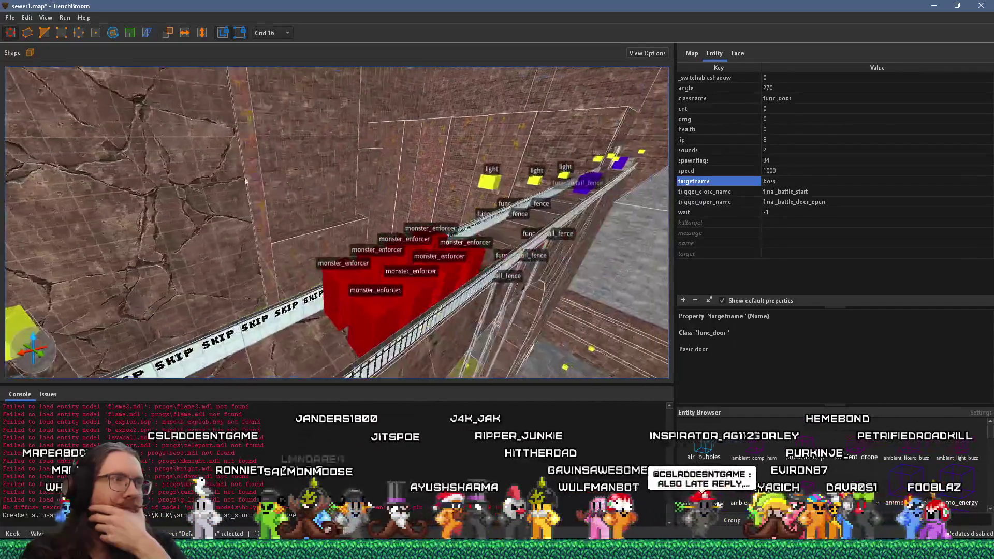
mouse_move(421, 168)
left_mouse_down()
mouse_move(598, 151)
mouse_move(467, 153)
mouse_move(322, 123)
mouse_move(250, 147)
mouse_move(289, 145)
mouse_move(334, 220)
left_mouse_up()
scroll(334, 220, "up", 10)
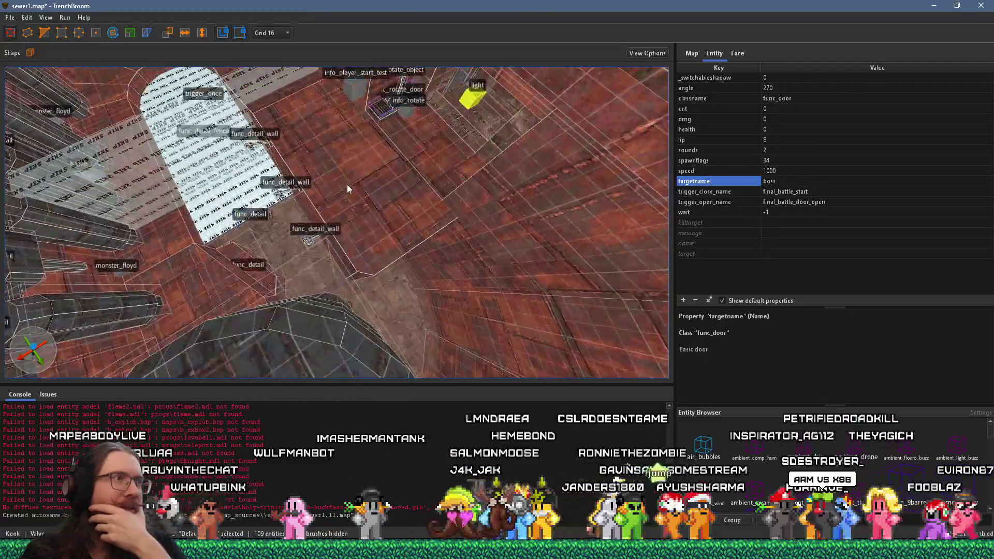
mouse_move(347, 184)
left_mouse_down()
mouse_move(389, 188)
mouse_move(410, 142)
left_mouse_up()
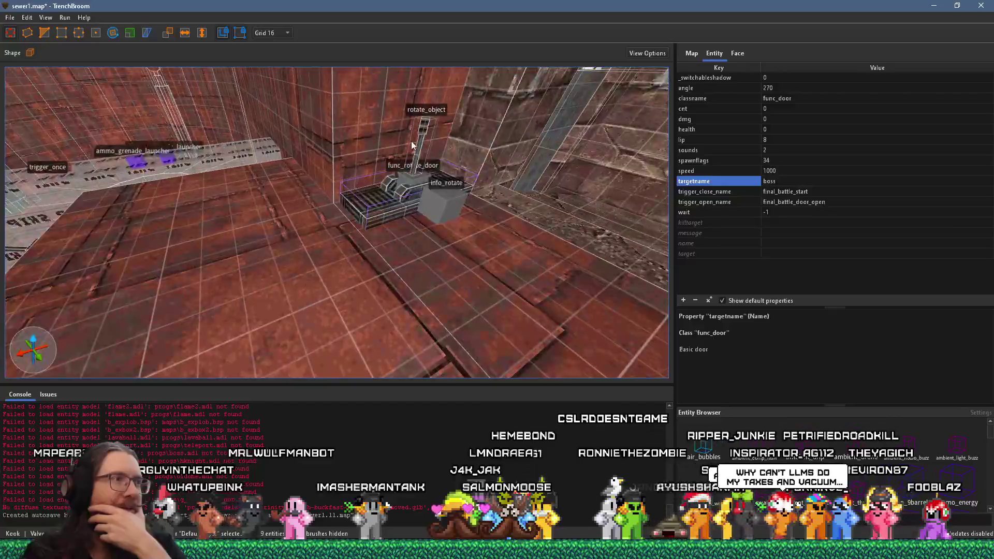
left_click(421, 138)
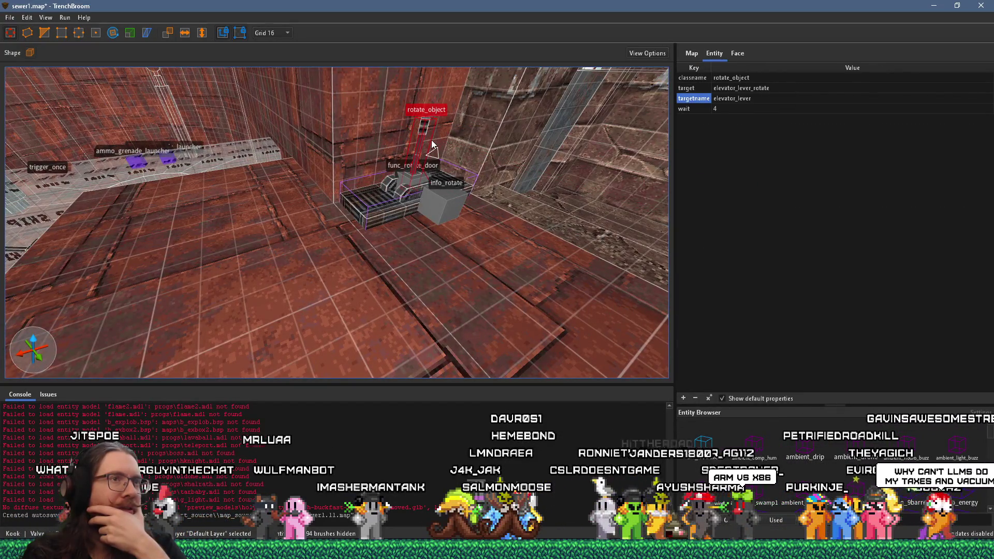
Step: Fly around the lever, grate and info_rotate, then switch over to the Godot project
scroll(432, 143, "up", 3)
key("a")
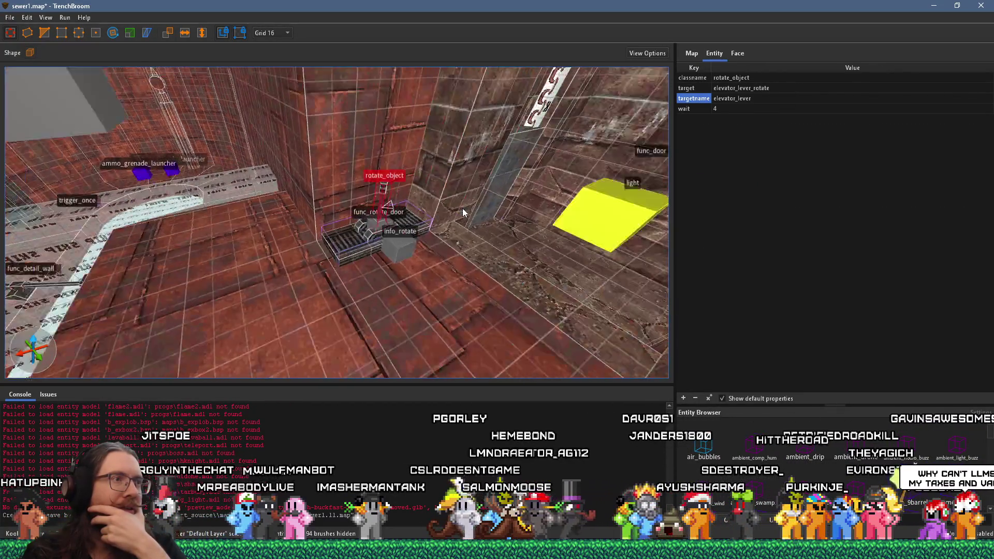
key("d")
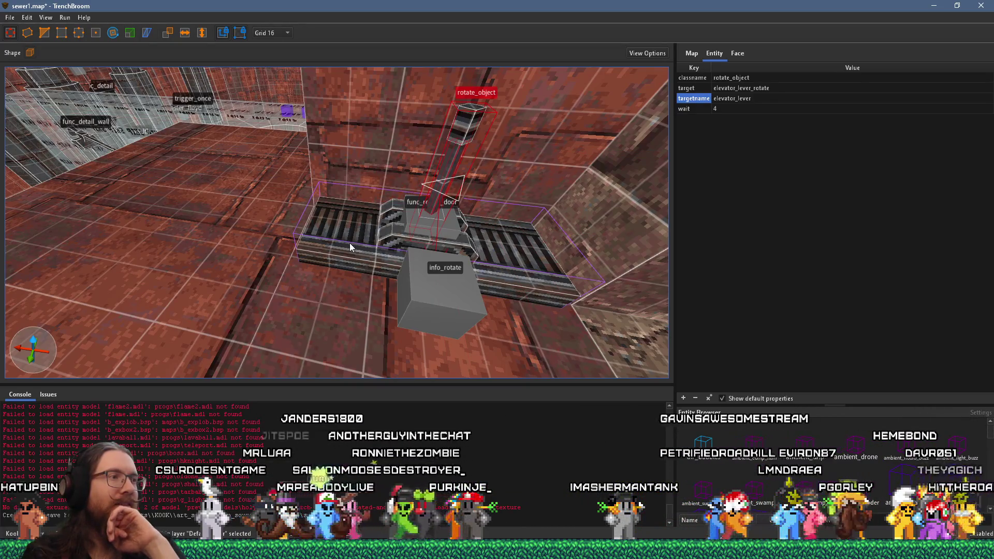
key("w")
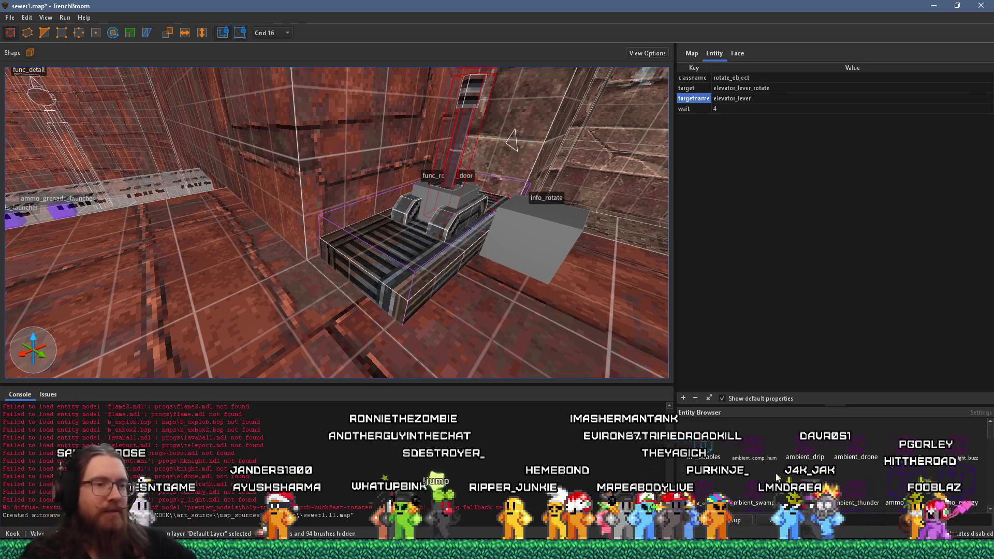
key("alt+Tab")
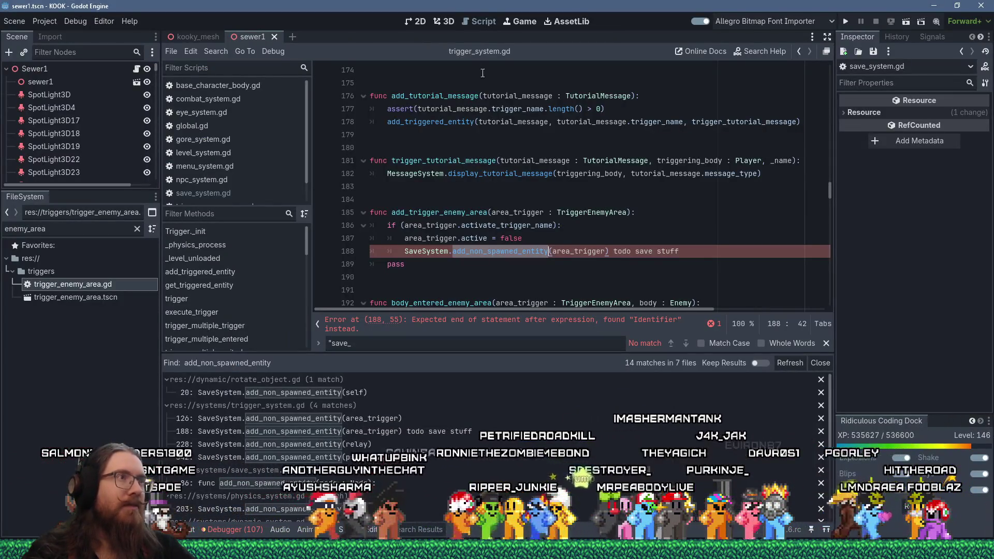
Step: Show the sewer scene in Godot's 3D workspace, orbiting and zooming around it
left_click(442, 21)
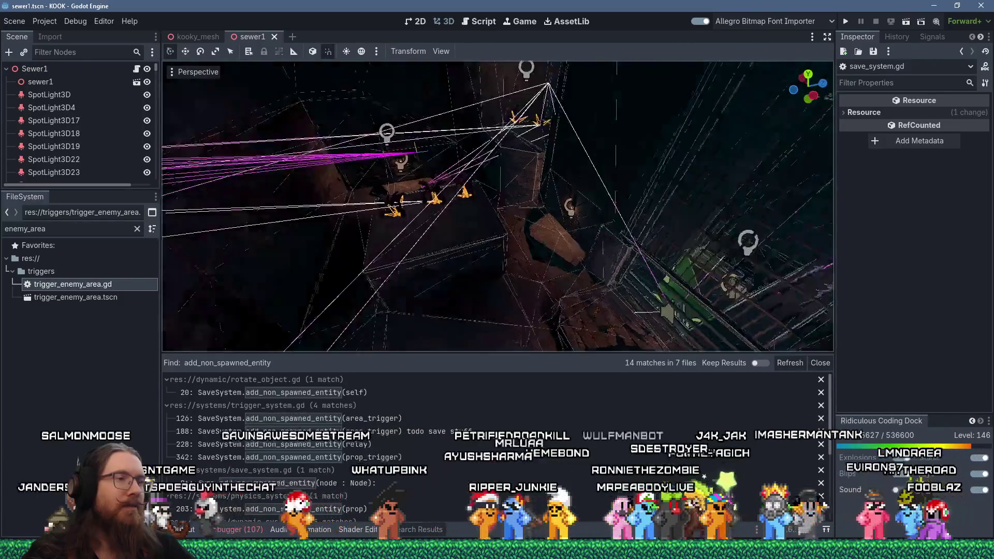
mouse_move(535, 198)
left_mouse_down()
mouse_move(577, 207)
mouse_move(505, 204)
mouse_move(455, 238)
mouse_move(651, 302)
mouse_move(607, 165)
mouse_move(583, 125)
mouse_move(335, 136)
mouse_move(506, 176)
mouse_move(607, 218)
mouse_move(437, 108)
mouse_move(490, 139)
mouse_move(488, 201)
left_mouse_up()
scroll(437, 108, "down", 3)
scroll(489, 203, "down", 2)
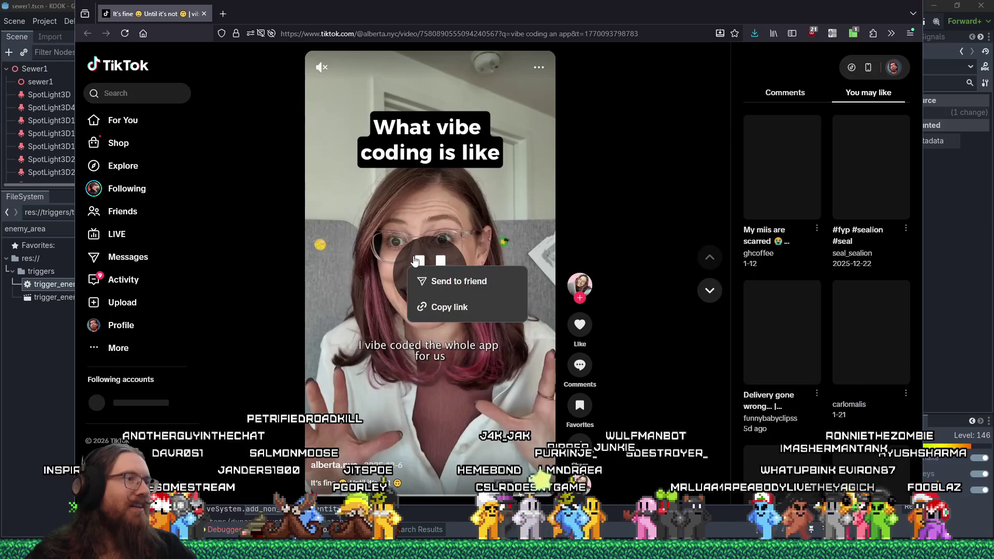
Step: Unmute and pause the vibe-coding TikTok video and select its description text
left_click(318, 65)
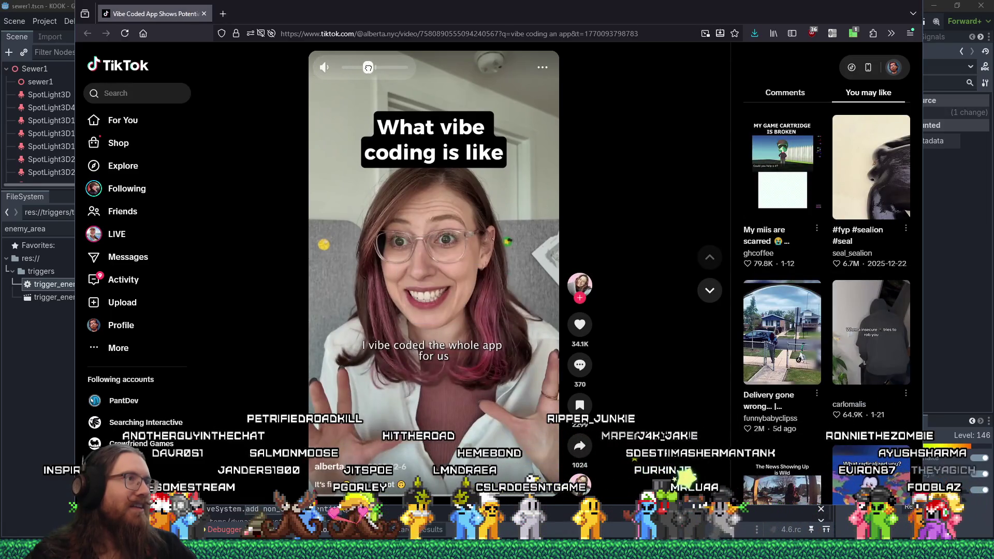
left_click(420, 256)
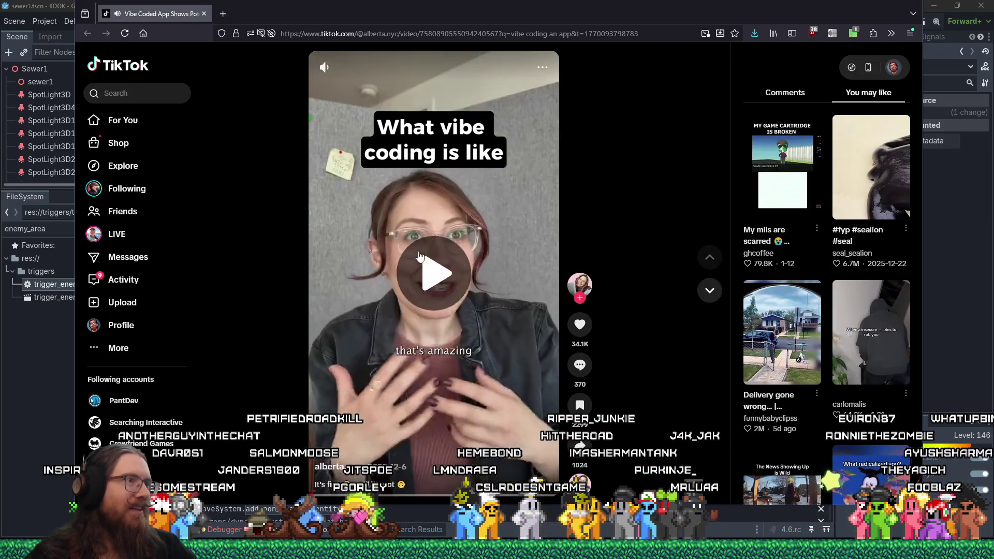
mouse_move(329, 497)
left_mouse_down()
mouse_move(409, 474)
mouse_move(437, 351)
left_mouse_up()
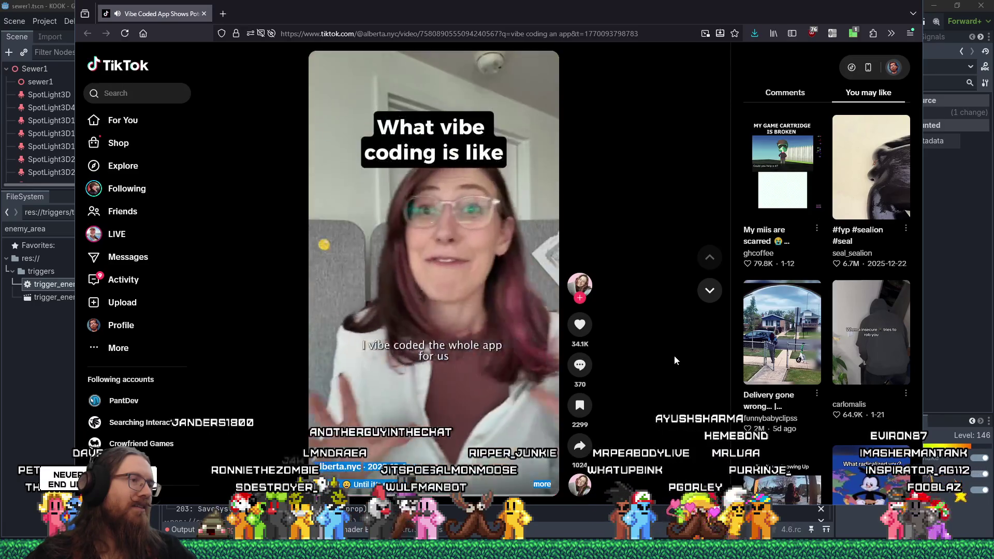
Step: Stop the video, close the TikTok tab and bring Firefox back to the front
left_click(435, 208)
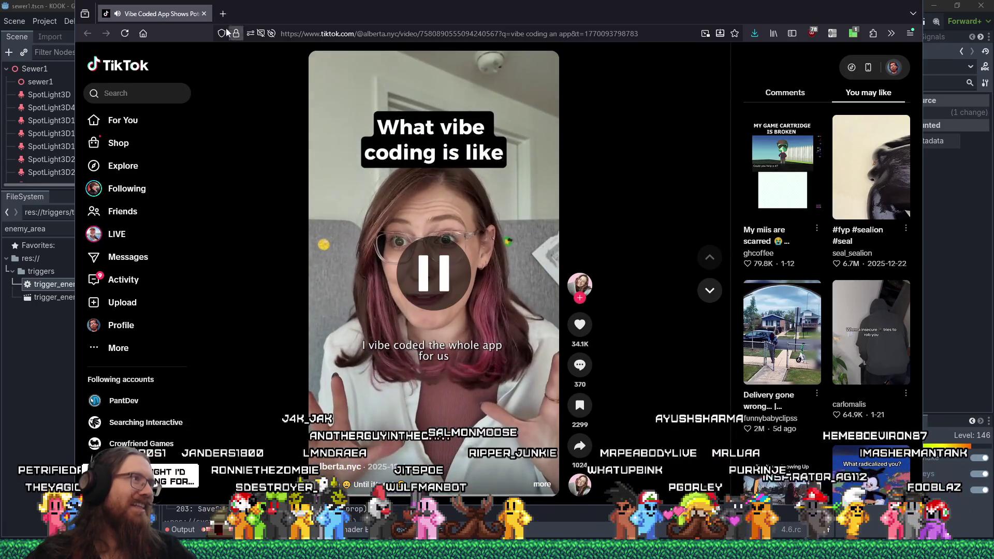
left_click(204, 14)
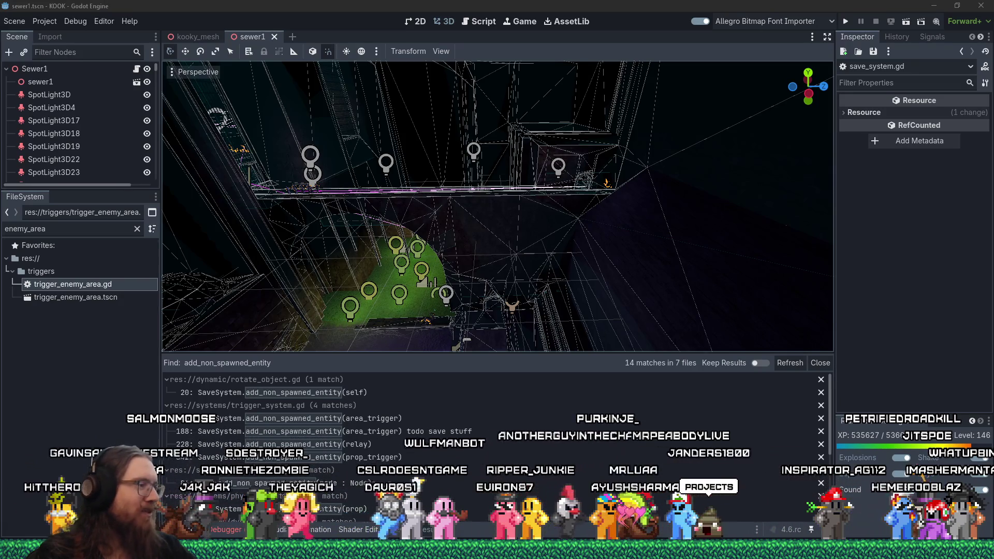
mouse_move(845, 528)
left_click(880, 513)
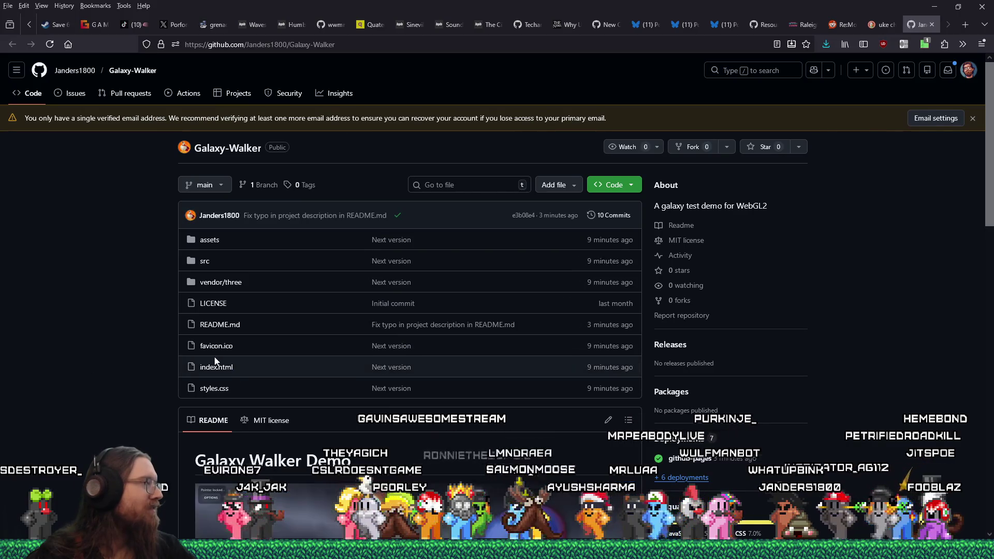
Step: Scroll the Galaxy-Walker README down to its Play section and open the live demo link
scroll(212, 365, "down", 1)
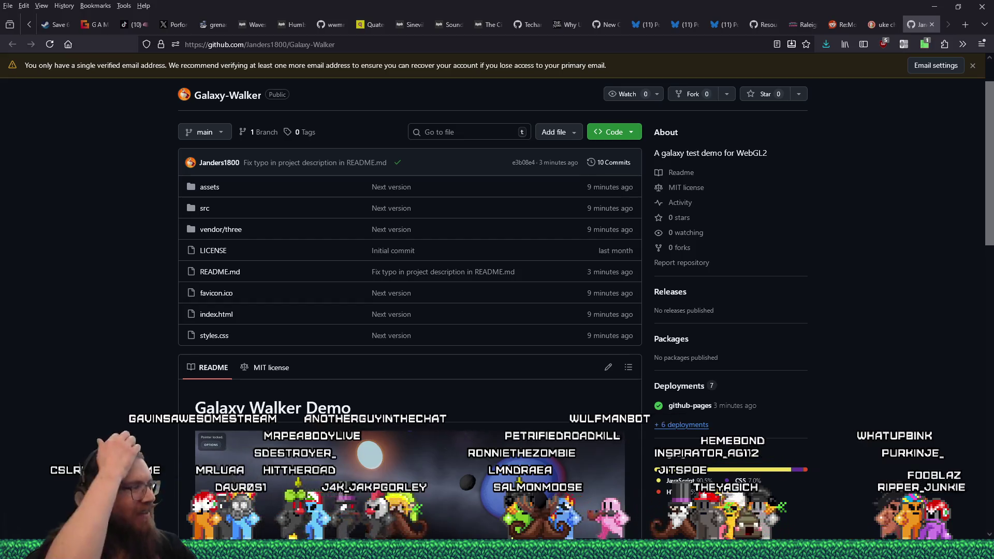
scroll(137, 307, "down", 1)
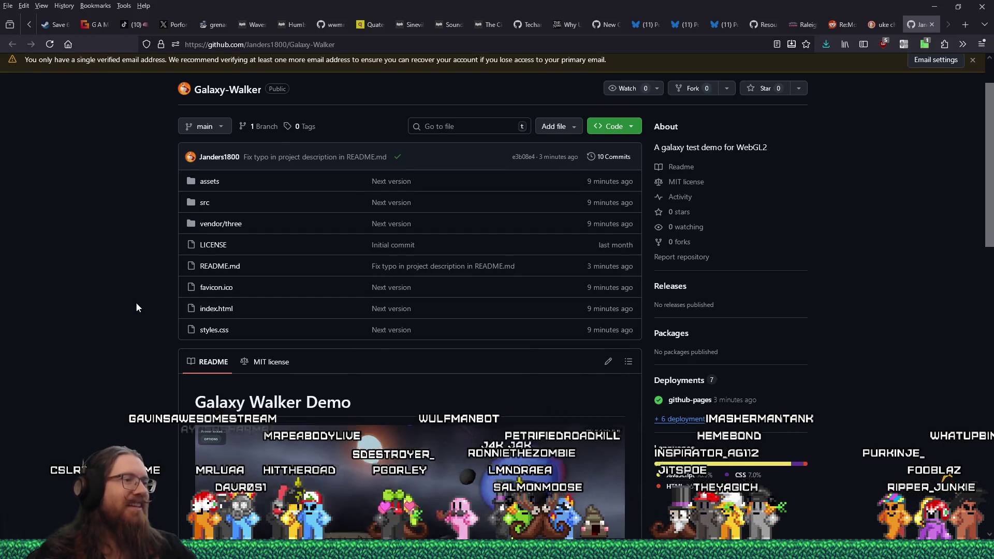
scroll(137, 308, "down", 3)
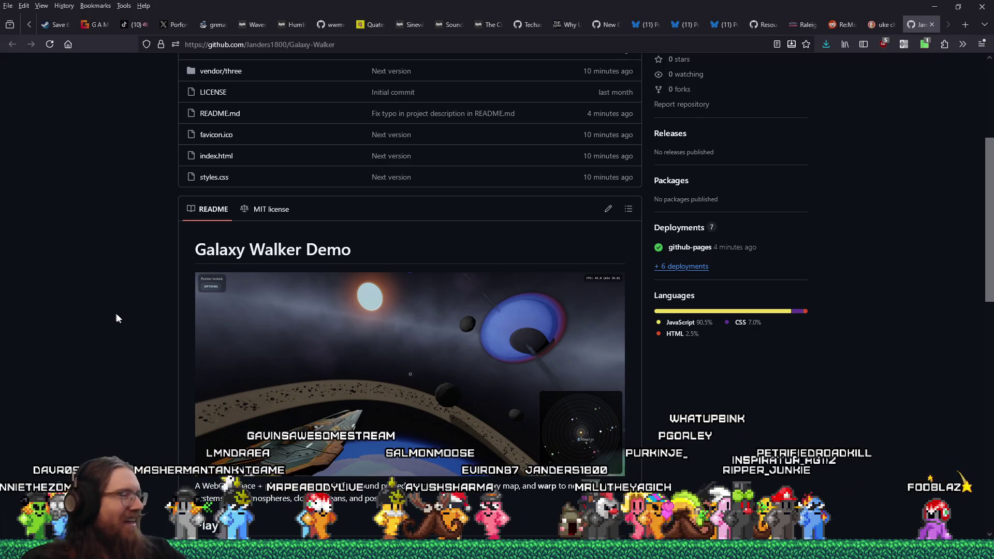
scroll(200, 322, "down", 3)
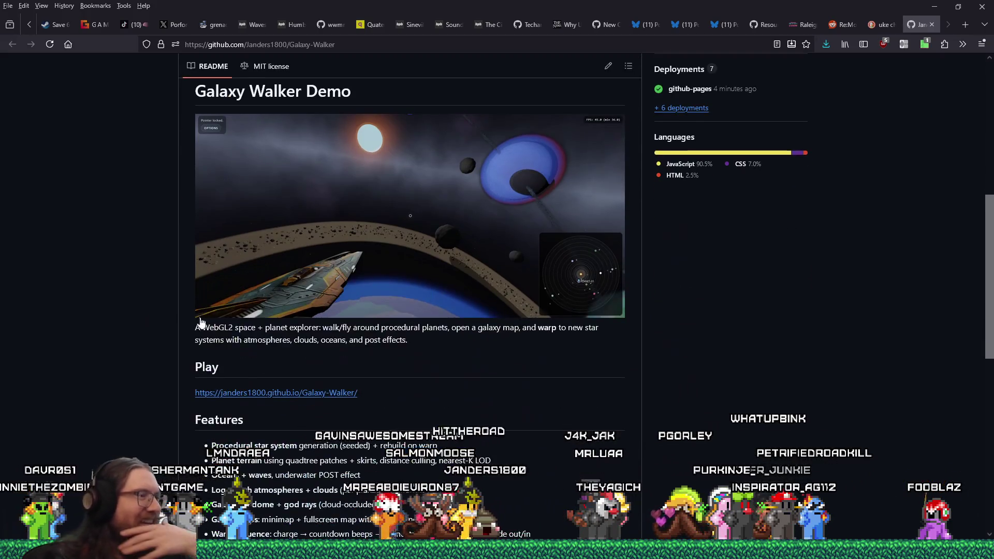
left_click(309, 394)
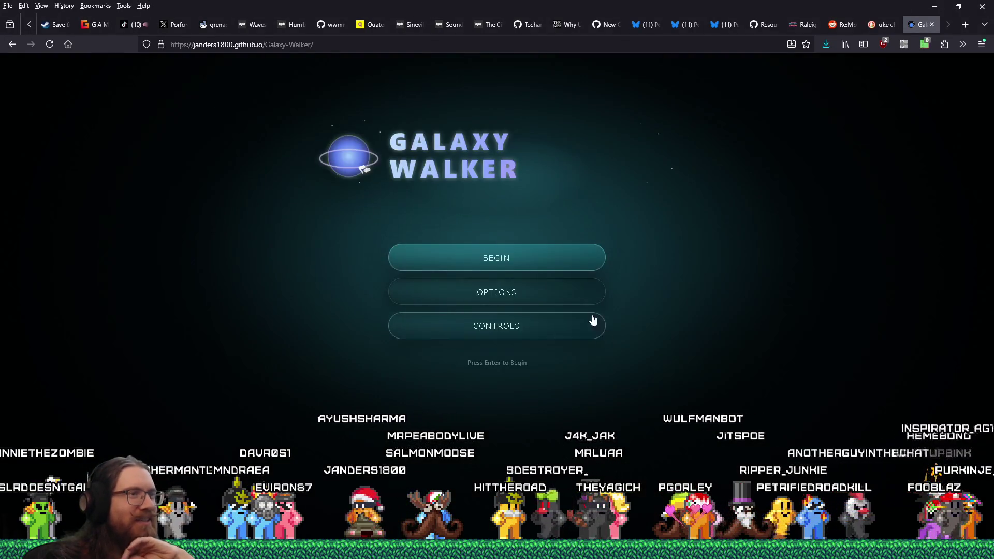
Step: Choose BEGIN on the title menu and capture the pointer once on PLANET-01
left_click(596, 253)
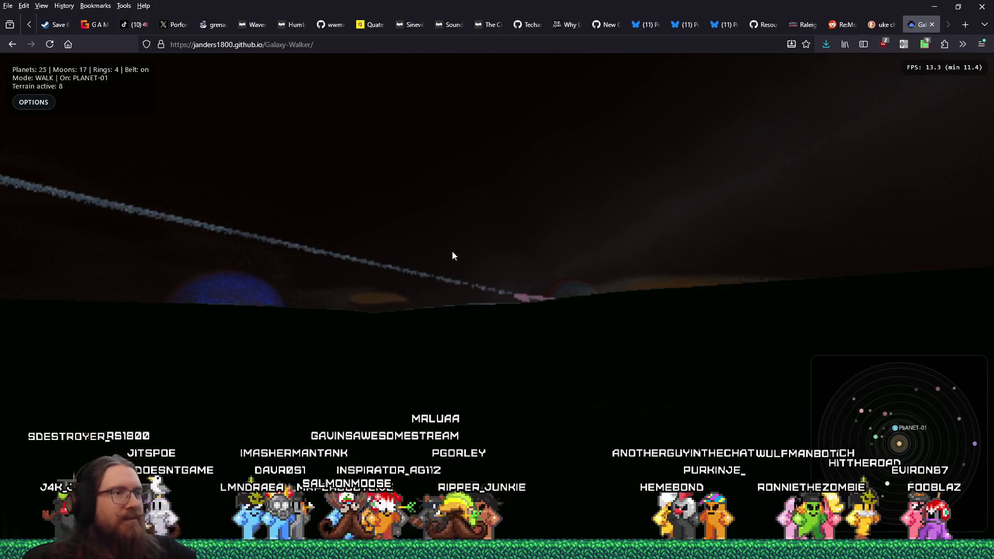
left_click(446, 316)
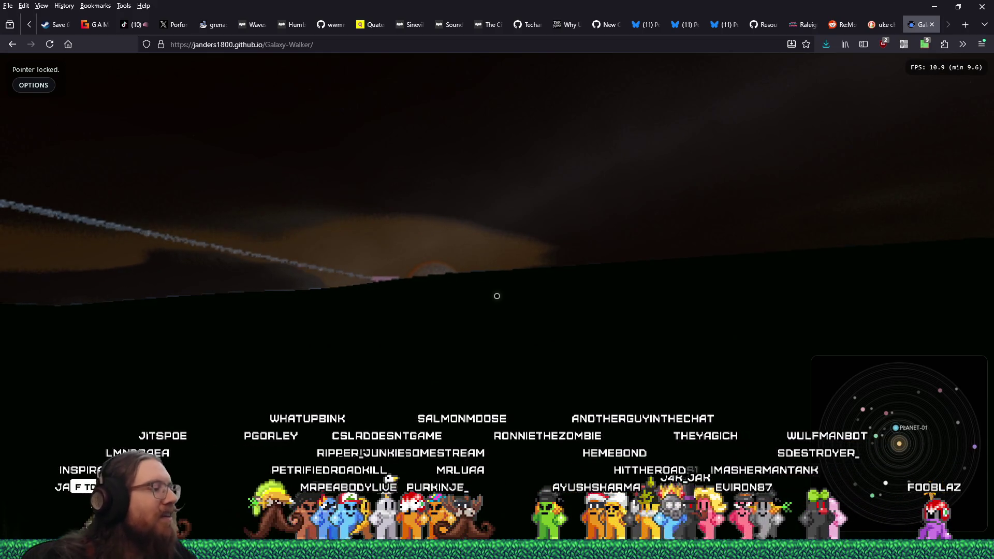
Step: Switch the Mode from WALK to FLY with the F key
key("f")
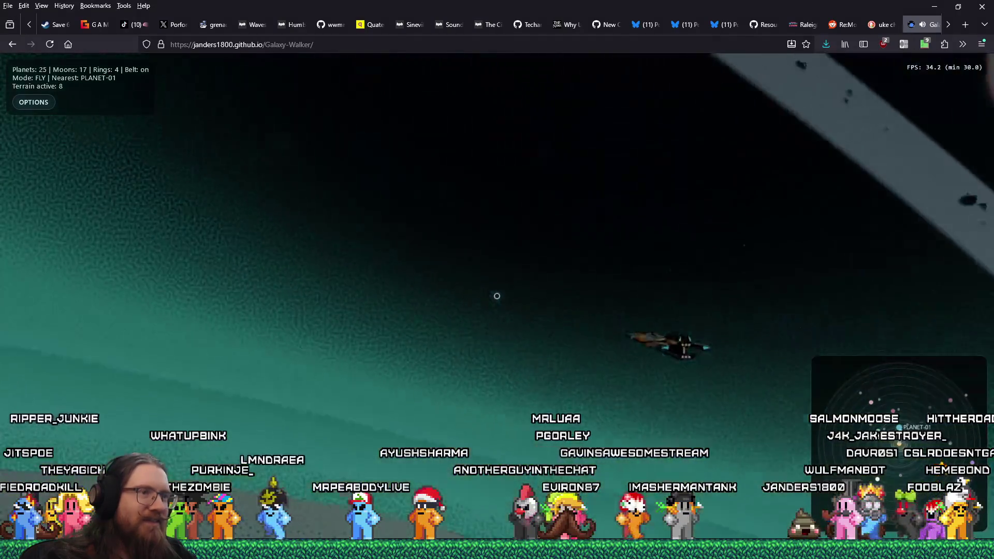
Step: Open the Galaxy Map with G and warp to STAR-444
key("g")
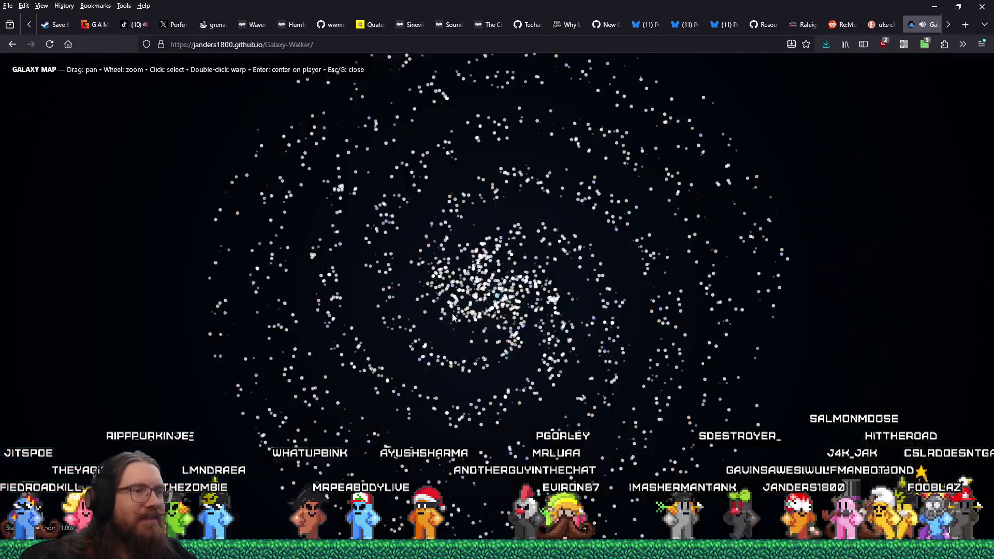
double_click(551, 299)
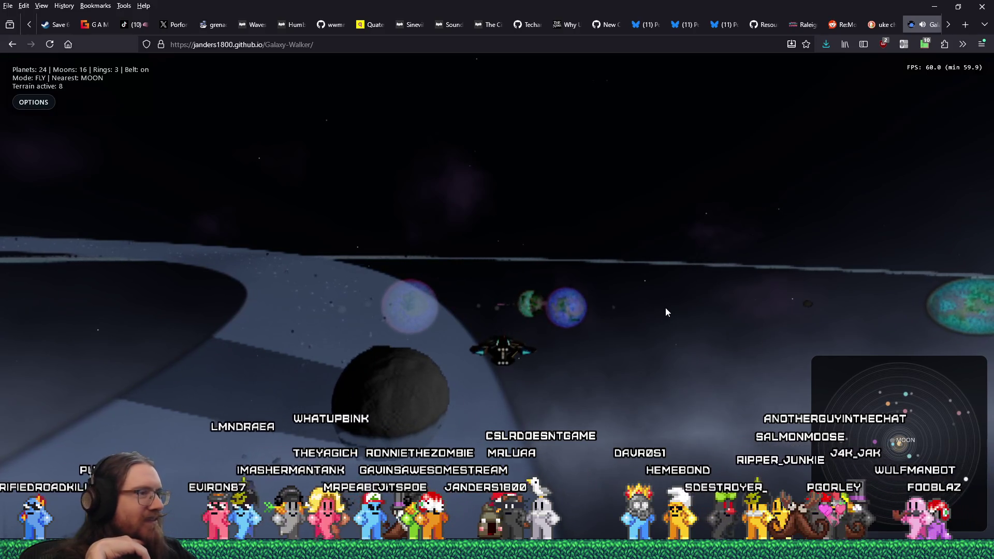
Step: Lock the pointer, fly up beside the large green moon, then release the pointer
left_click(666, 310)
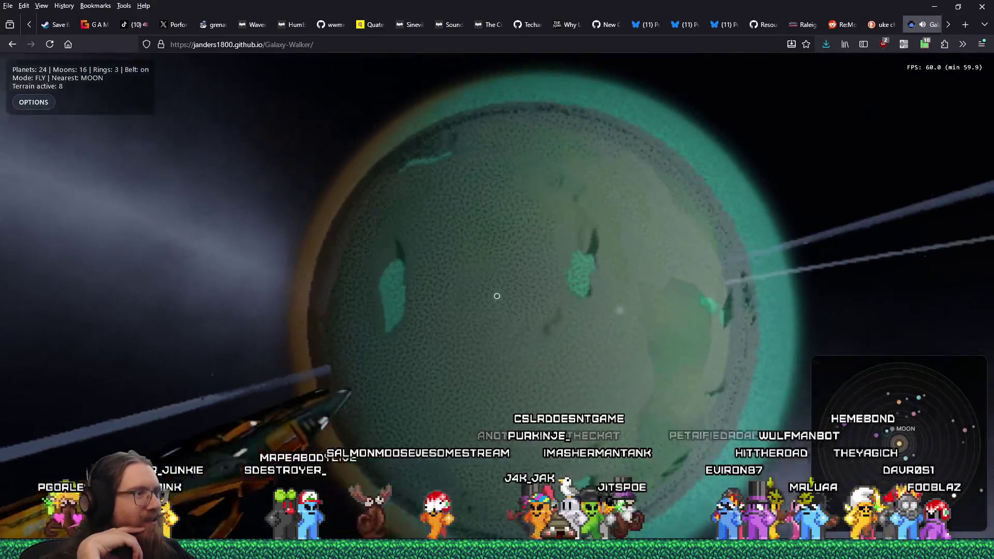
key("Return")
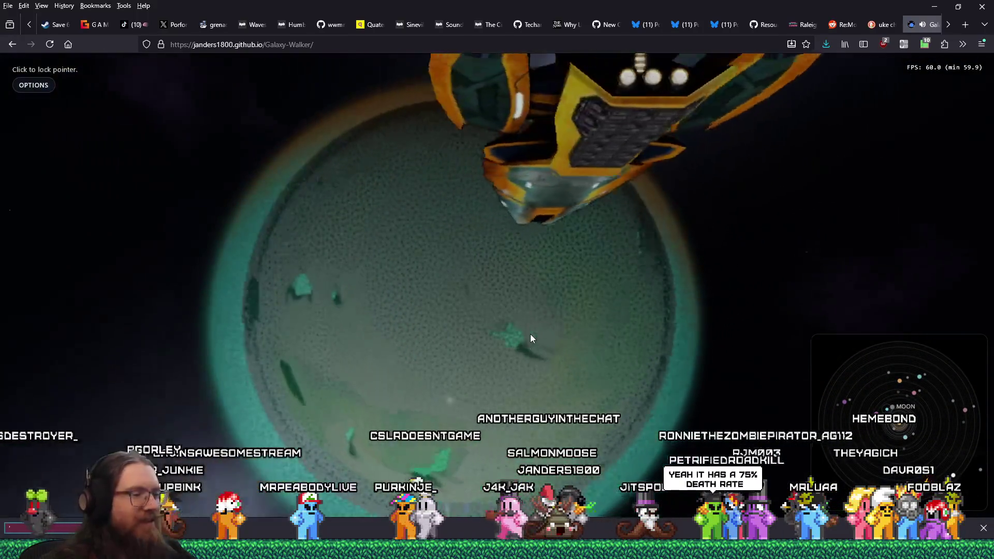
Step: Dismiss the chat input and the Quick find bar that keep appearing over the game
key("Escape")
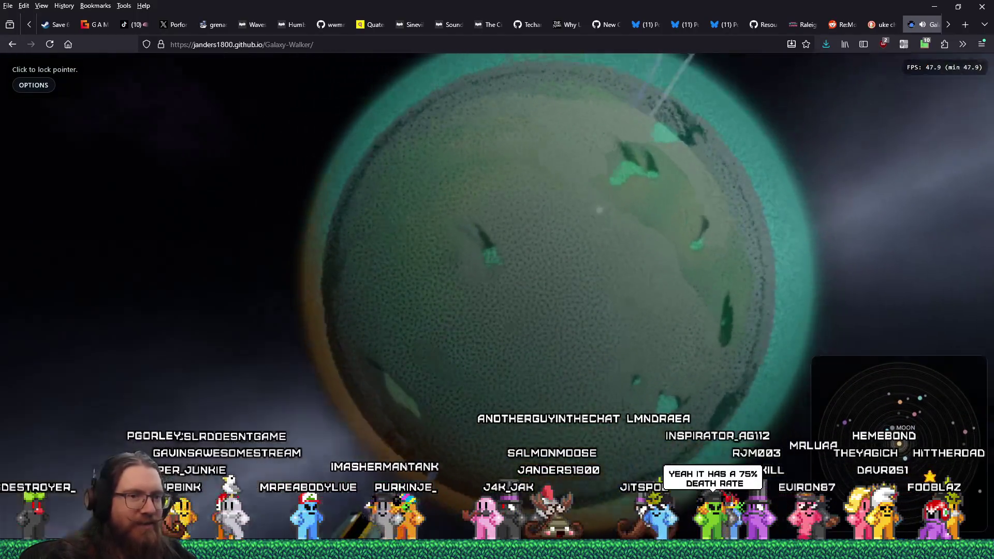
left_click(628, 394)
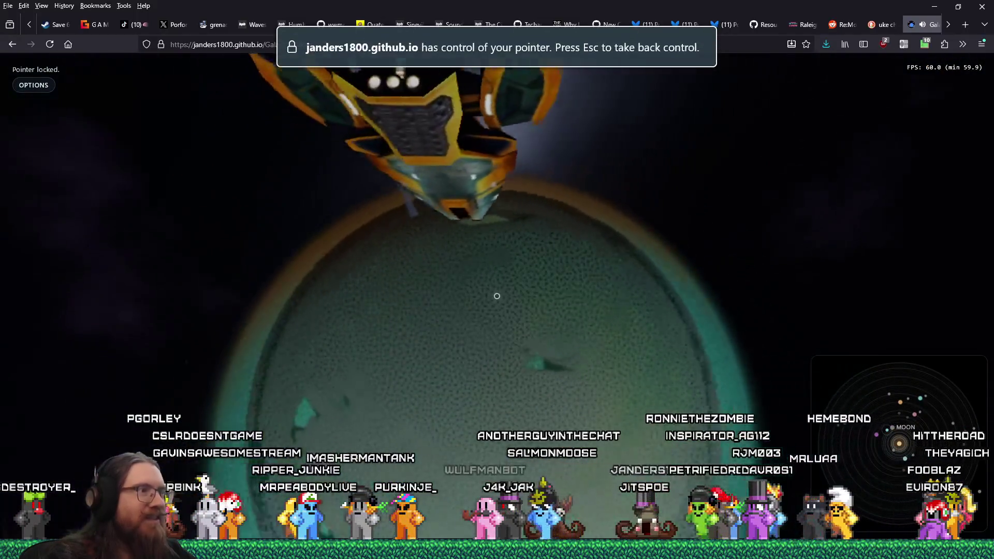
key("Return")
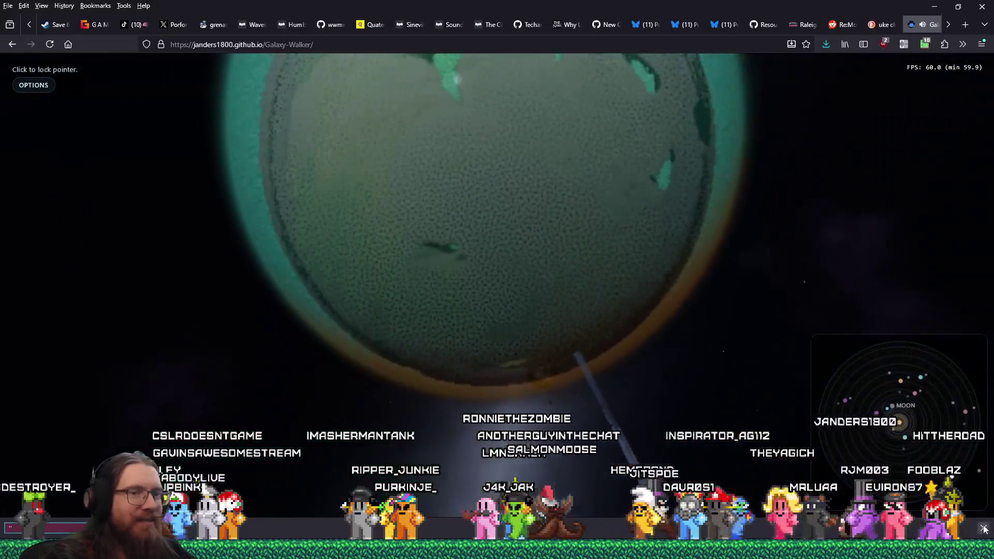
left_click(984, 527)
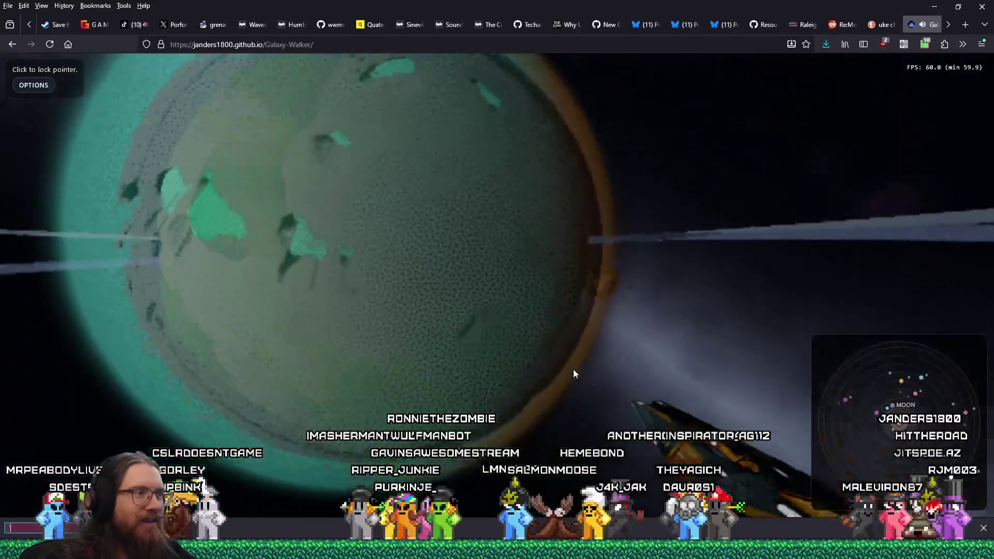
key("Return")
key("Escape")
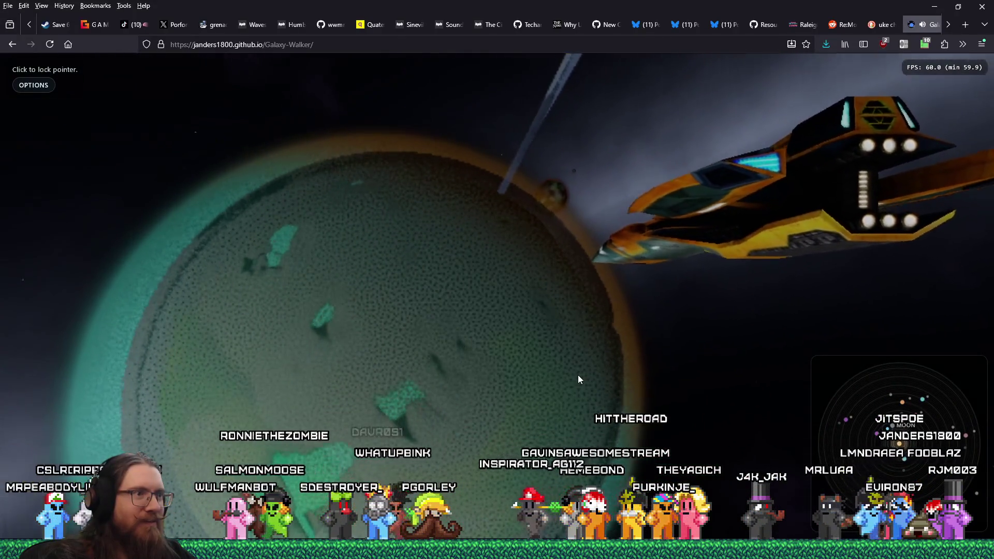
key("apostrophe")
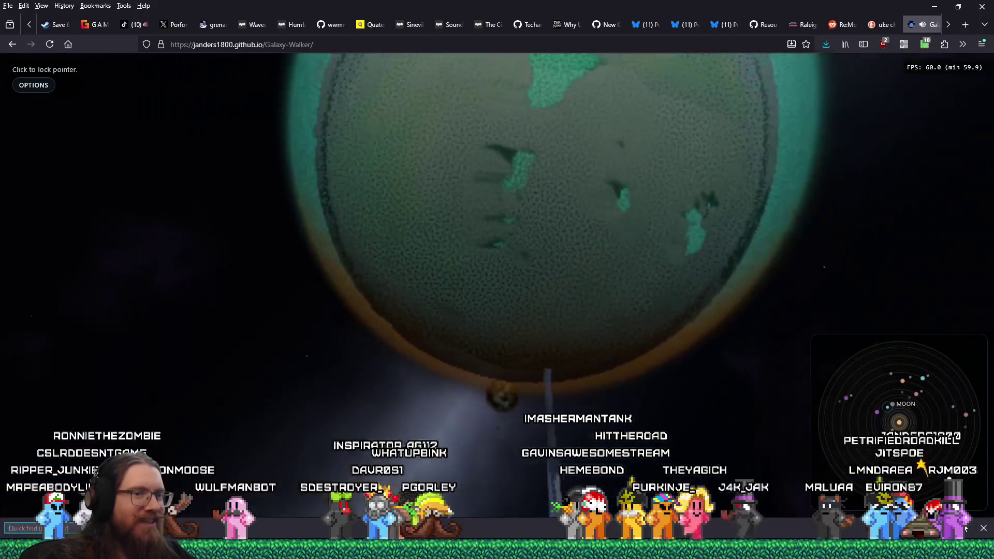
left_click(981, 530)
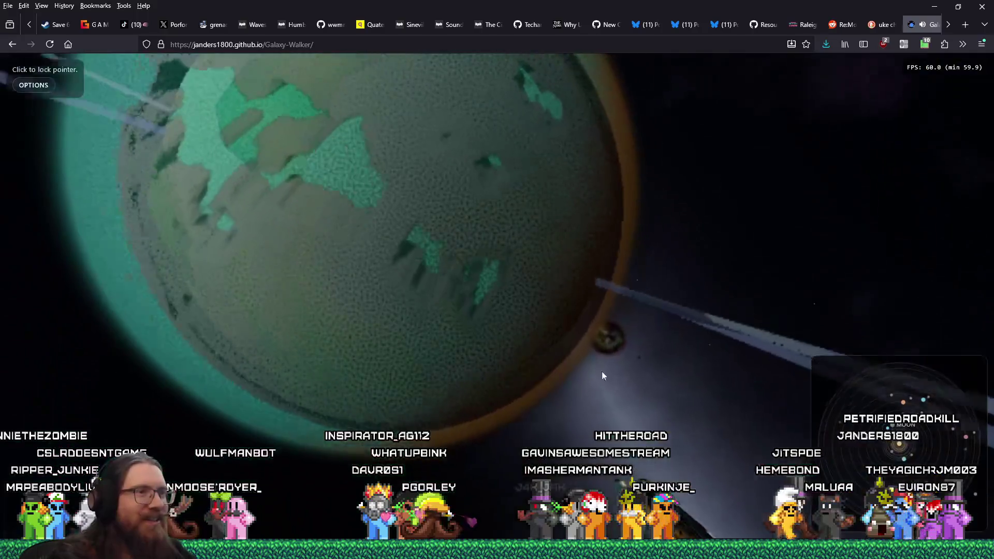
Step: Turn the view around the moon once more, then release the pointer from the game
left_click(602, 372)
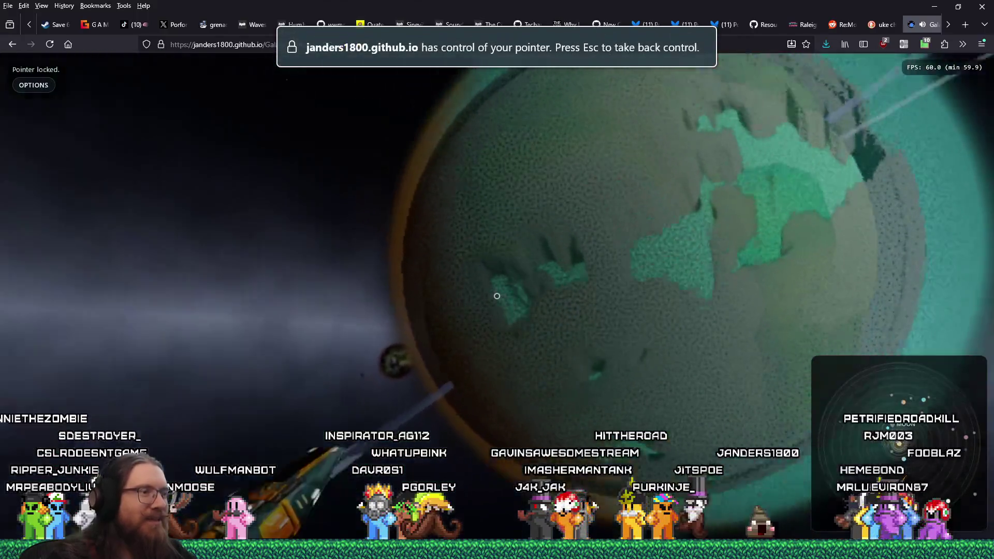
key("Escape")
left_click(582, 361)
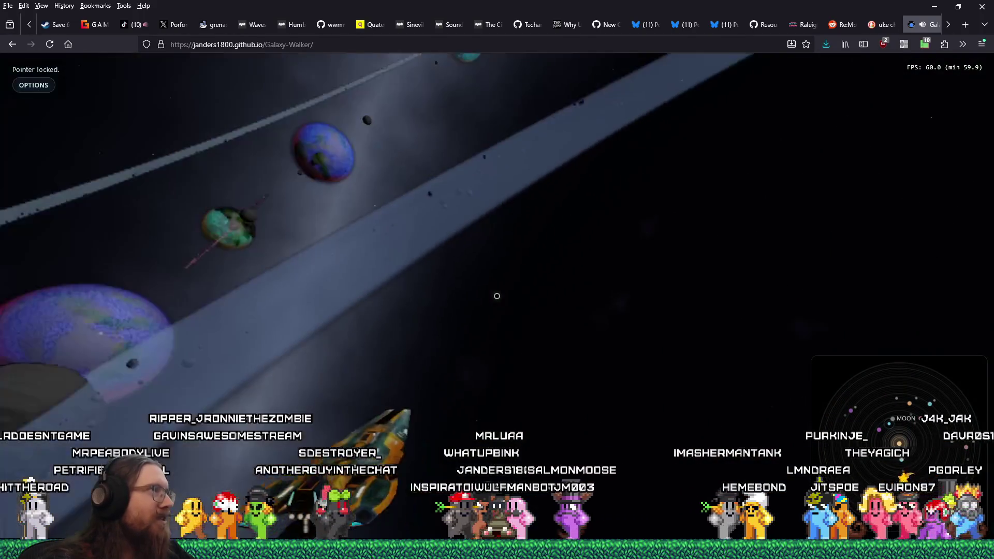
key("Escape")
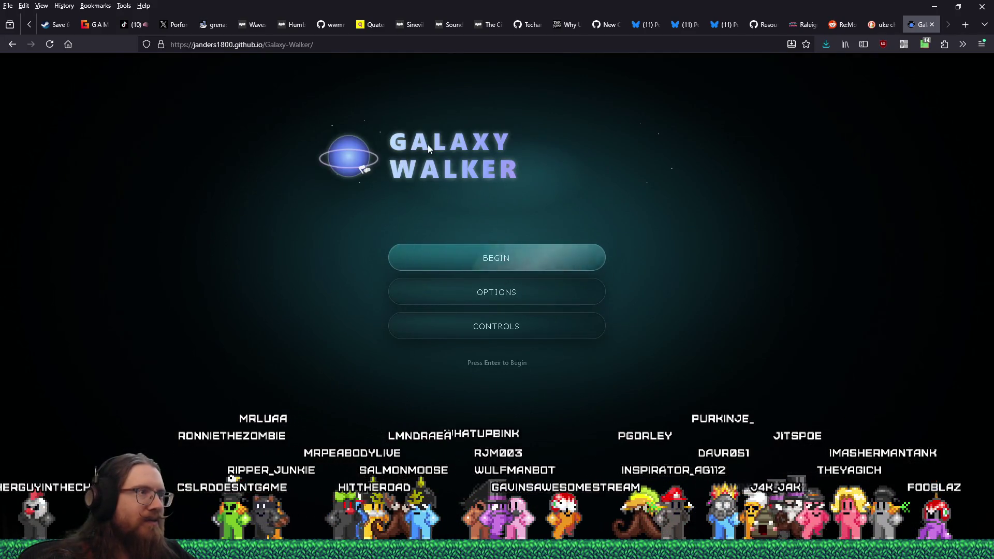
Step: Enter 'Solar' as the world seed in Options and begin a new game
left_click(494, 295)
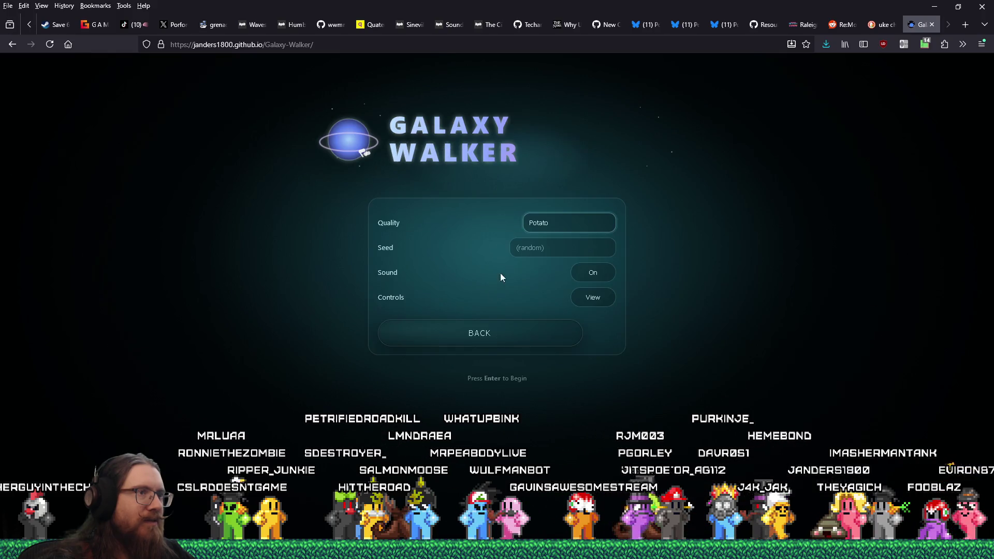
left_click(558, 248)
type("Solar")
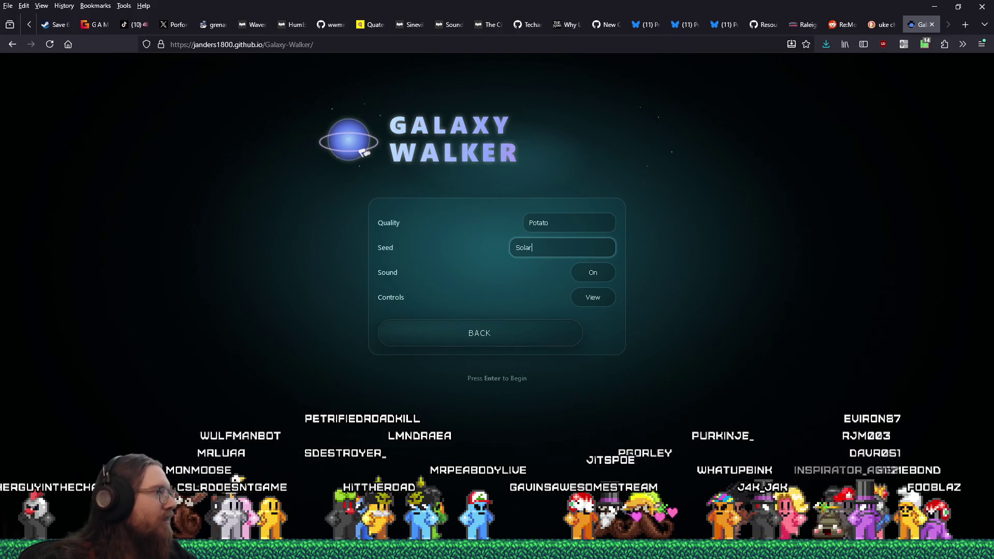
left_click(552, 335)
left_click(526, 260)
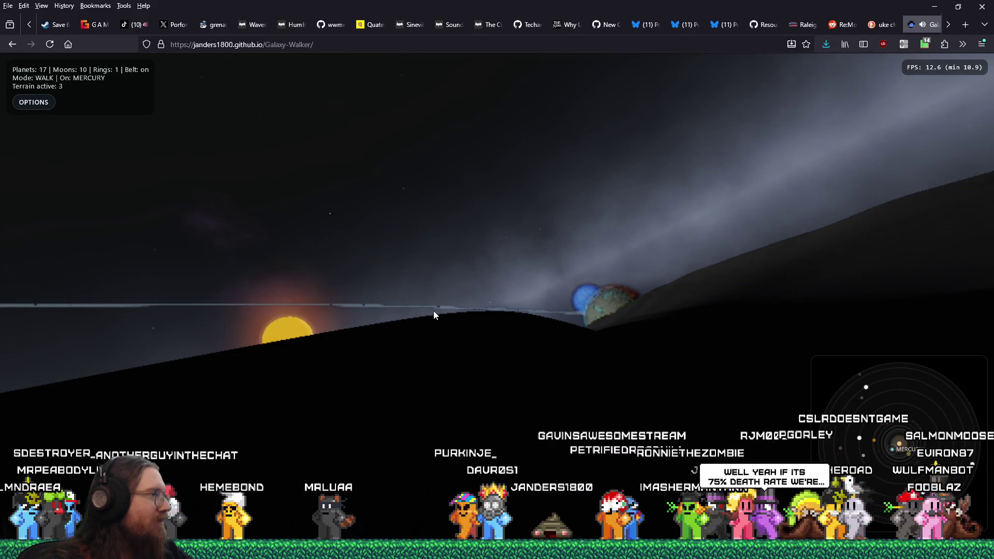
Step: Lock the pointer into the game canvas to steer the first-person view on Mercury
left_click(496, 327)
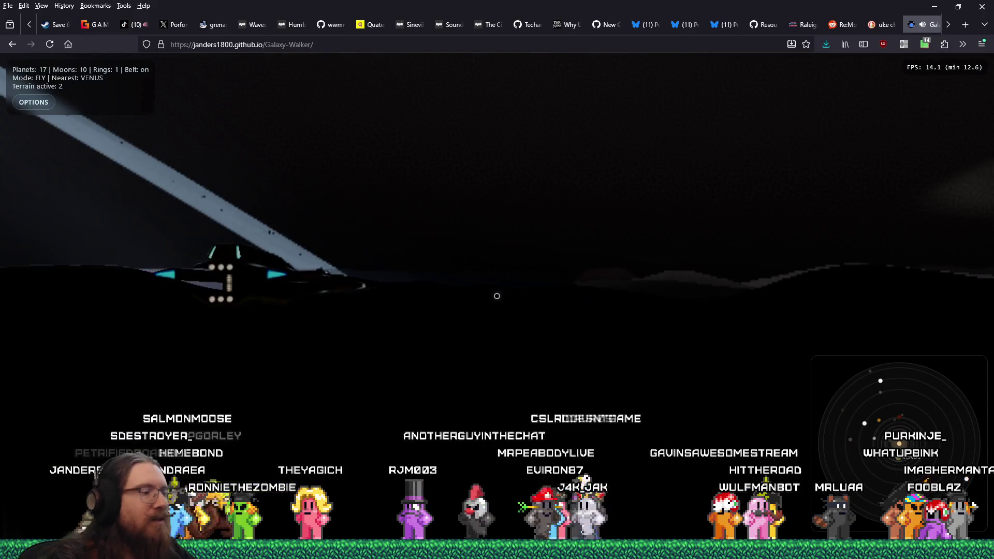
key("f")
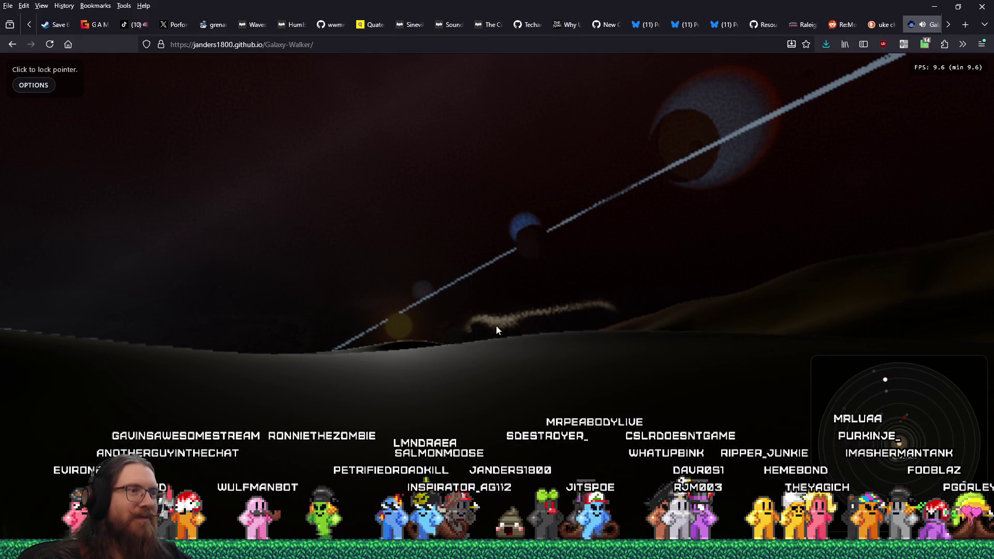
scroll(923, 25, "down", 1)
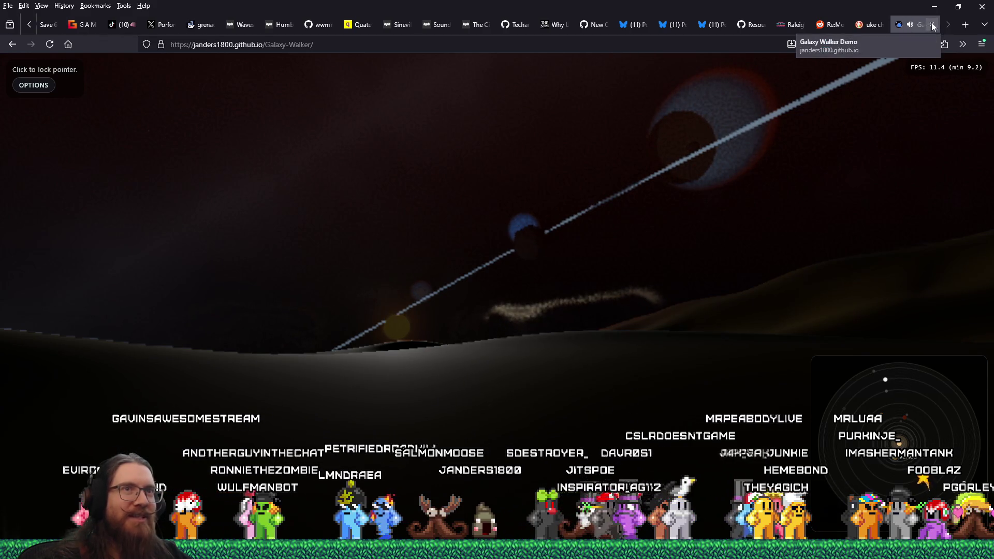
left_click(933, 25)
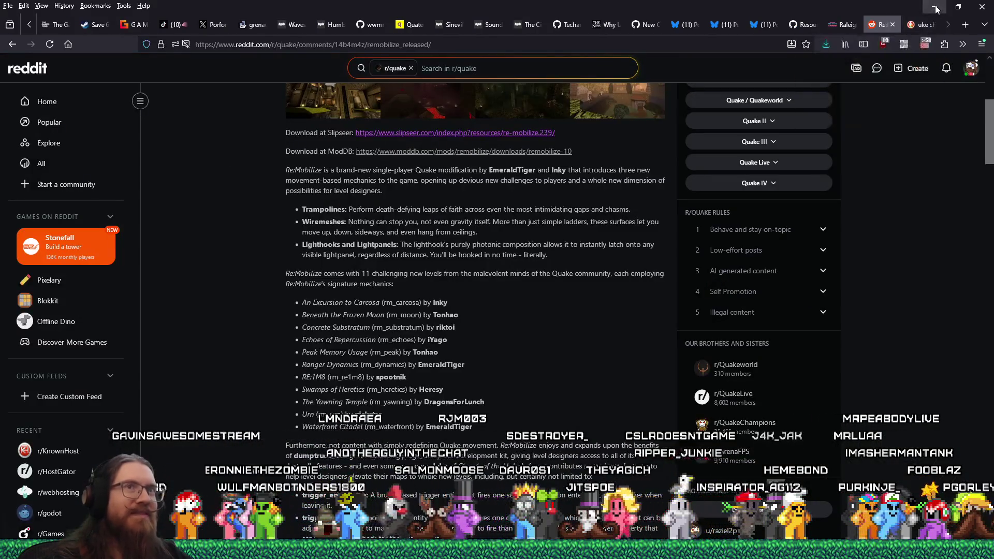
Step: Minimize Firefox so the Godot editor with the sewer1 scene is showing
left_click(936, 10)
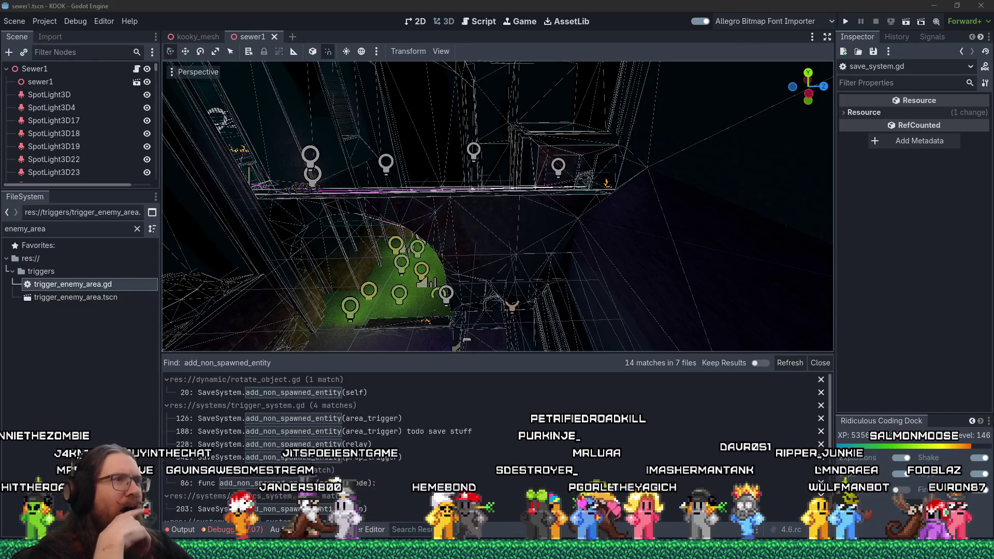
Step: Switch back to Godot and zoom and orbit the 3D view around the sewer geometry
key("alt+Tab")
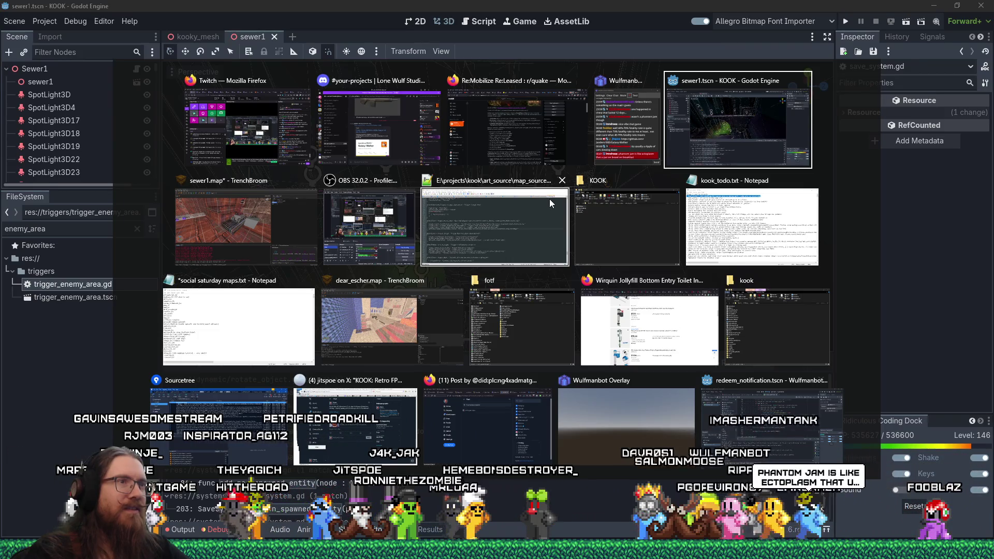
key("Return")
scroll(529, 165, "down", 5)
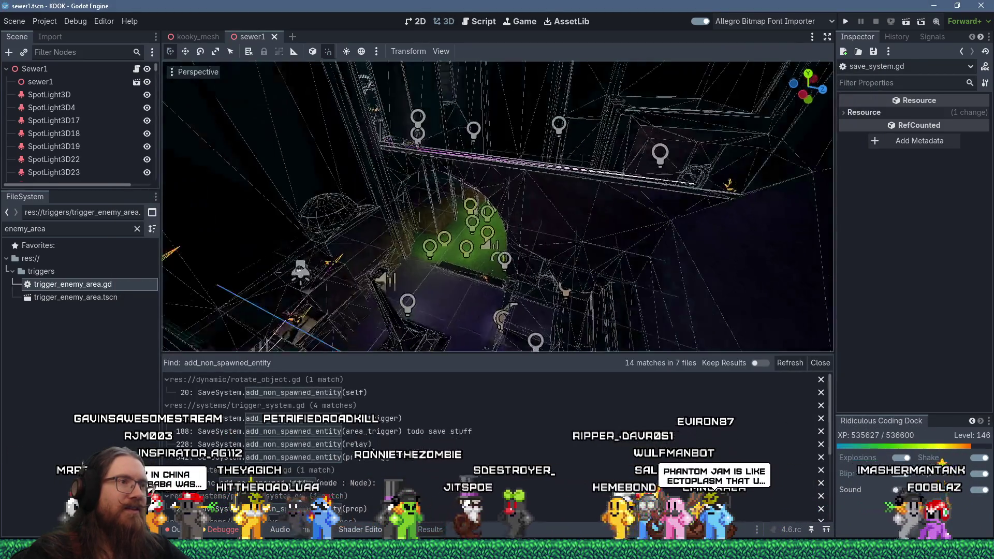
scroll(608, 155, "up", 4)
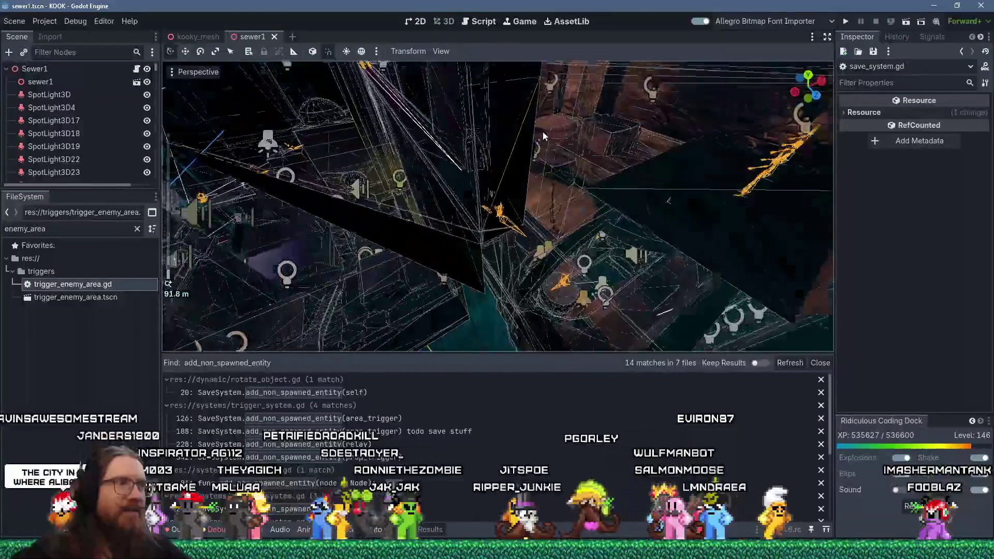
scroll(497, 160, "up", 5)
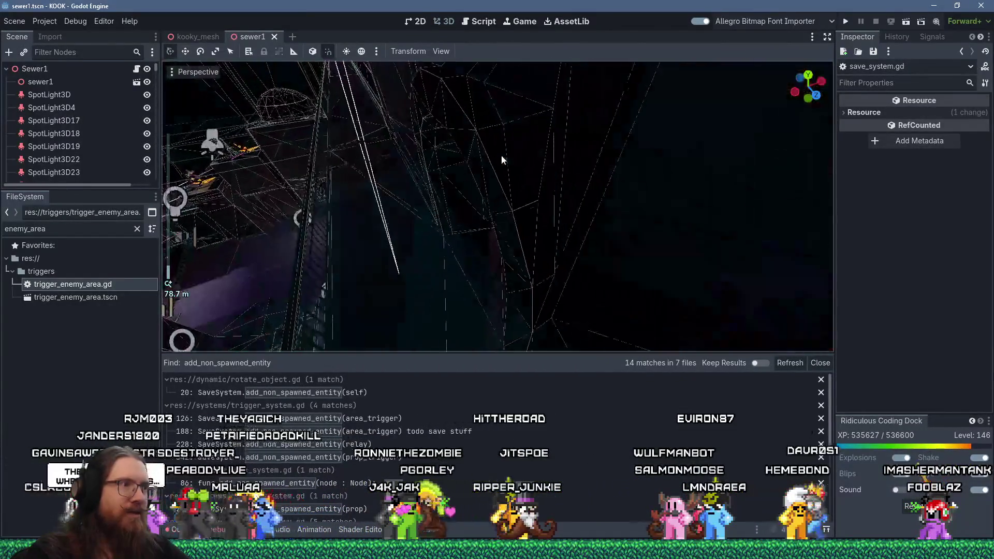
scroll(502, 151, "up", 5)
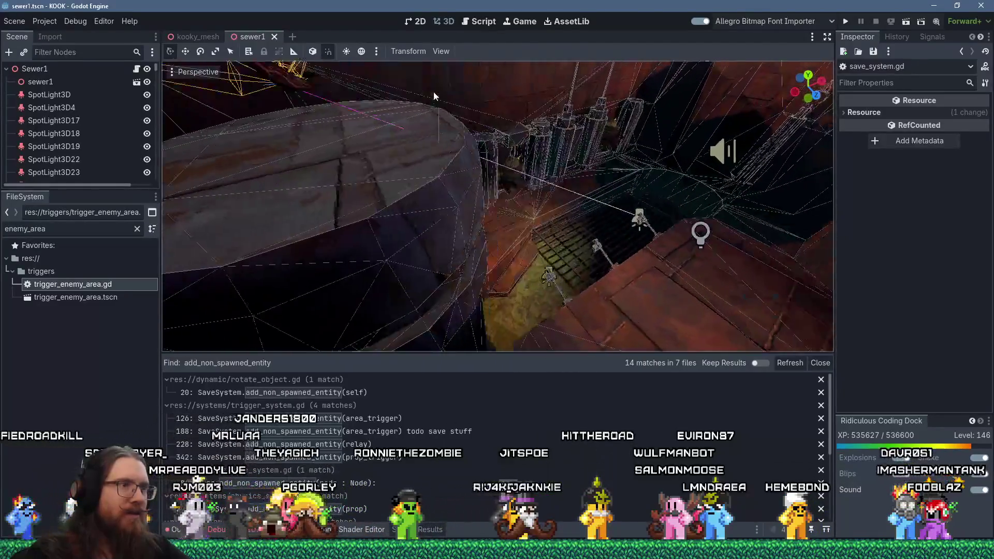
scroll(433, 96, "up", 5)
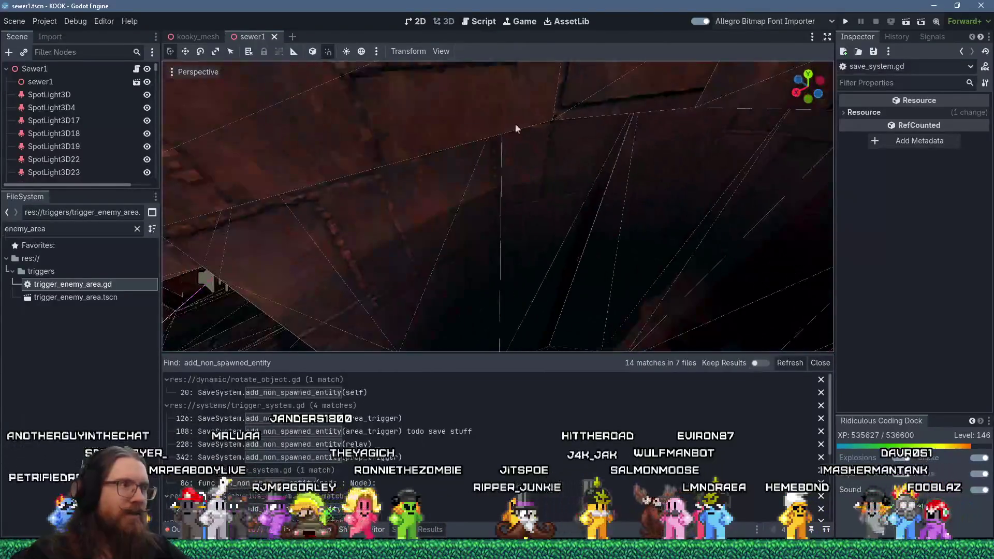
left_click_drag(556, 109, 561, 95)
scroll(524, 192, "up", 1)
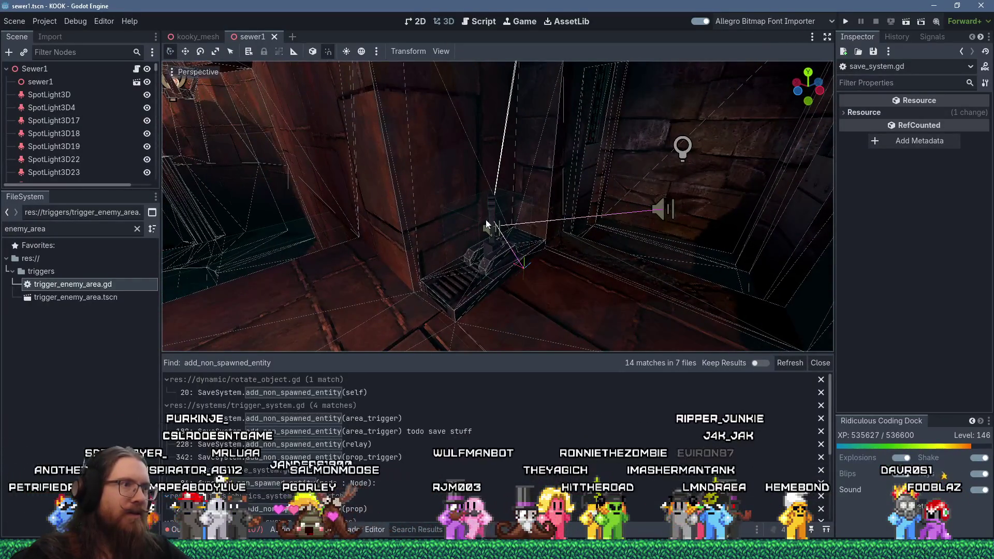
Step: Select the sewer1 map node, then bring up the window switcher
left_click(485, 219)
scroll(476, 222, "up", 5)
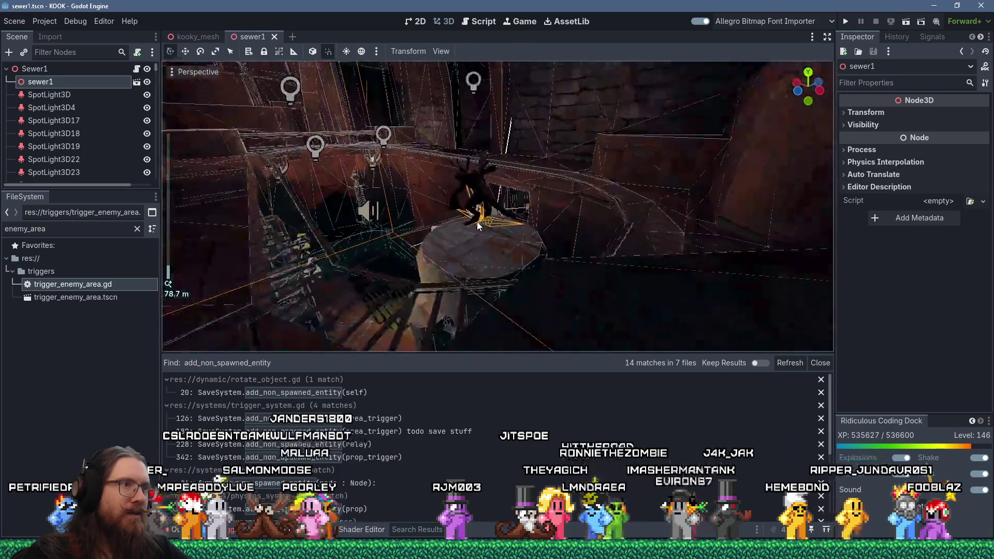
scroll(477, 221, "down", 5)
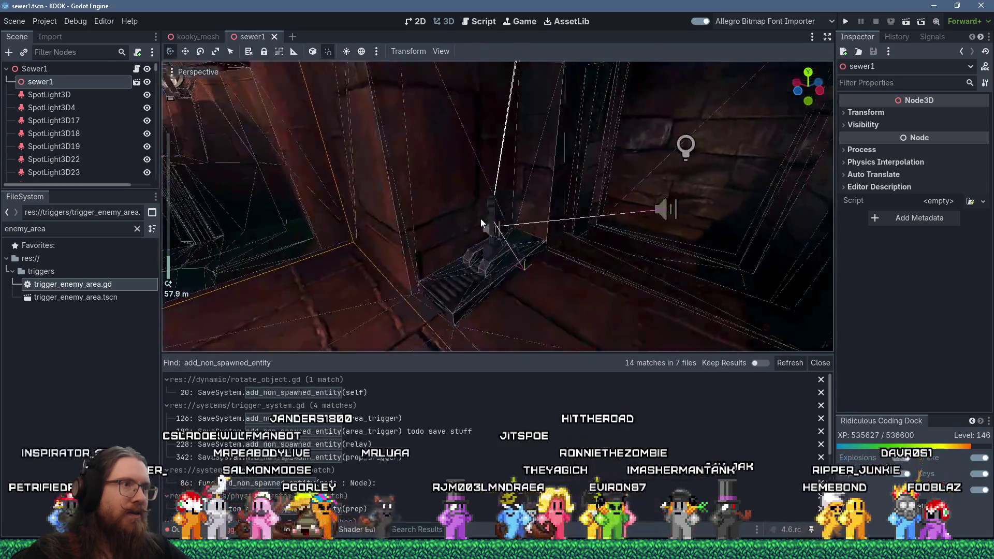
scroll(482, 228, "up", 3)
key("alt+Tab")
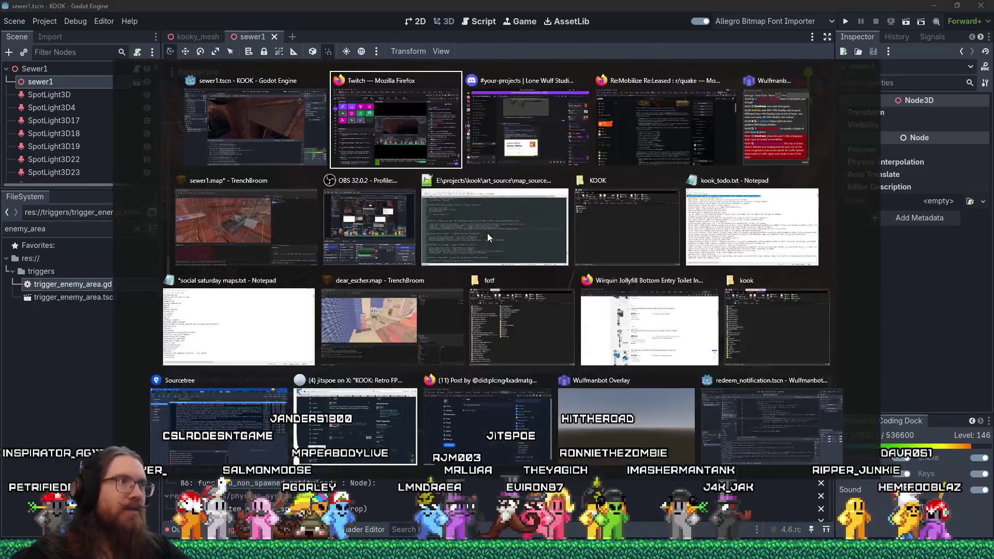
Step: In TrenchBroom's Map tab, turn on visibility of the hidden_temp layer
left_click(280, 220)
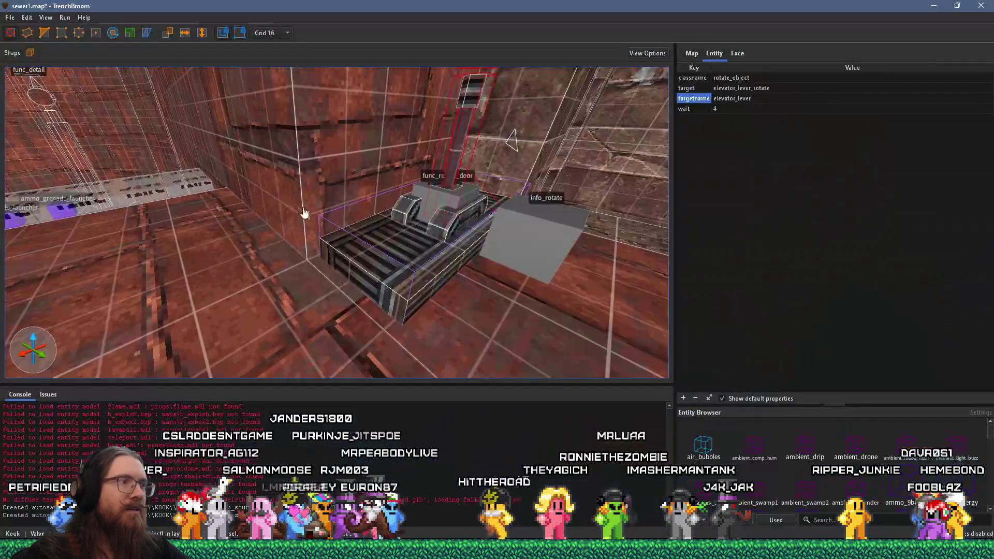
scroll(382, 199, "down", 3)
left_click(691, 53)
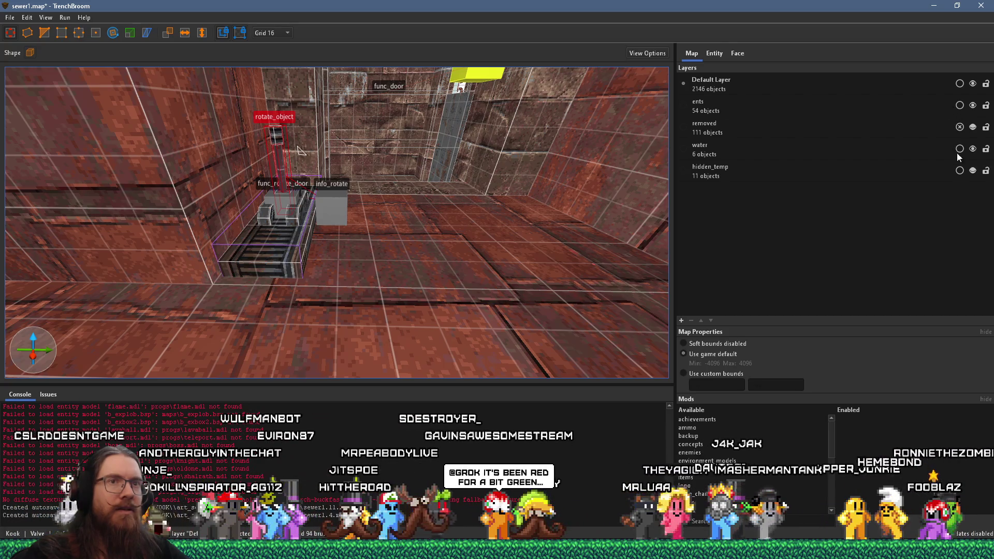
left_click(972, 171)
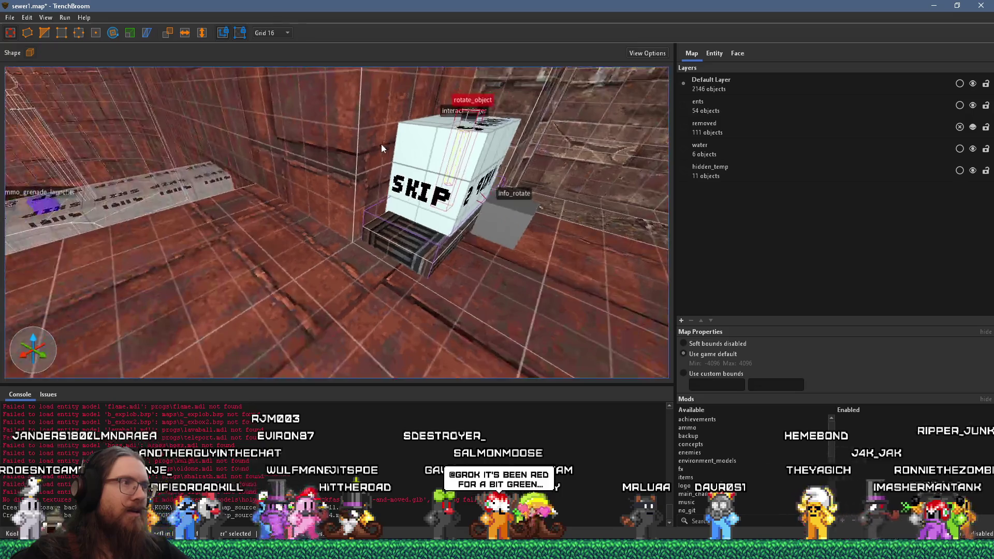
Step: Select the SKIP interact_trigger block, review its entity properties, and return to the layers list
left_click(462, 157)
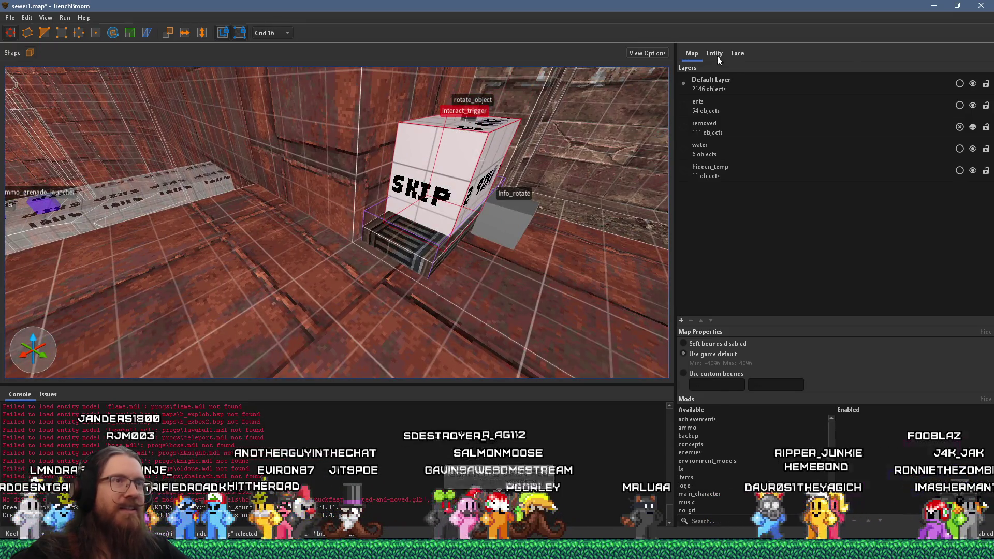
left_click(717, 57)
mouse_move(543, 249)
left_mouse_down()
mouse_move(500, 238)
mouse_move(473, 254)
left_mouse_up()
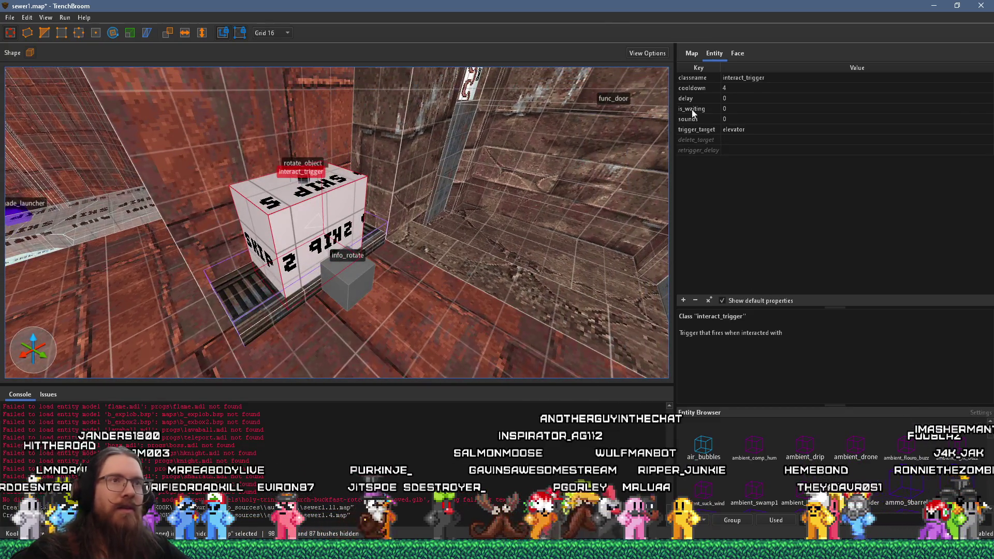
left_click(690, 53)
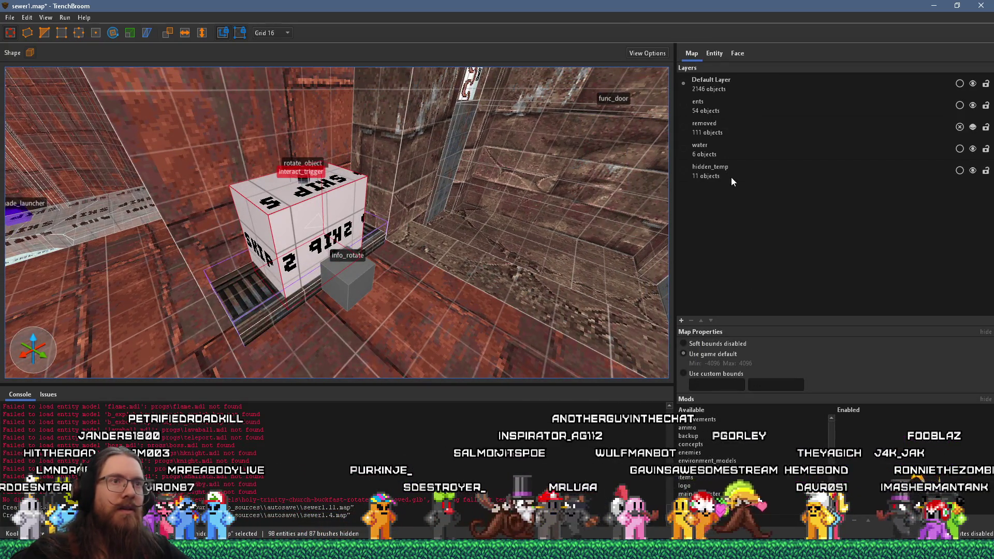
Step: Move the selected SKIP interact_trigger block into the ents layer
right_click(348, 207)
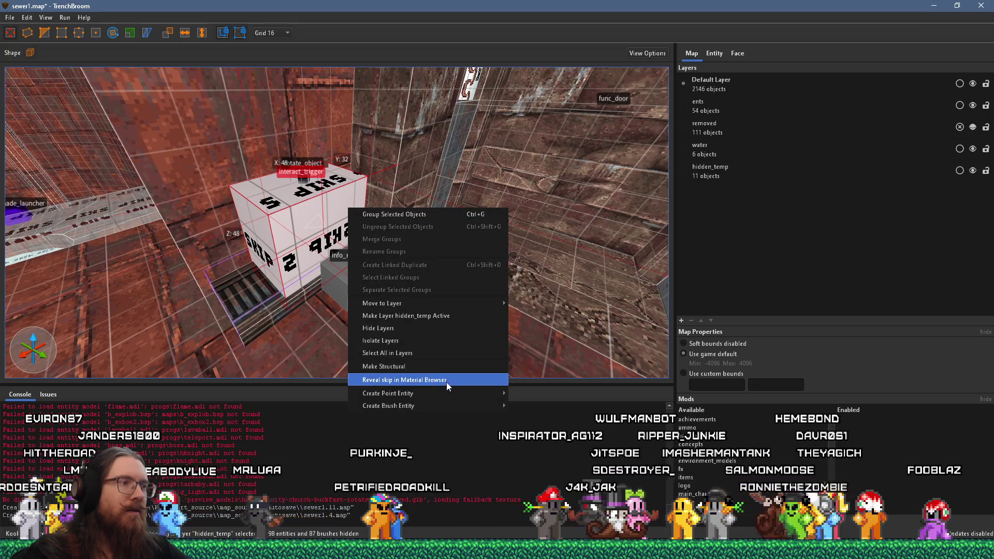
mouse_move(454, 306)
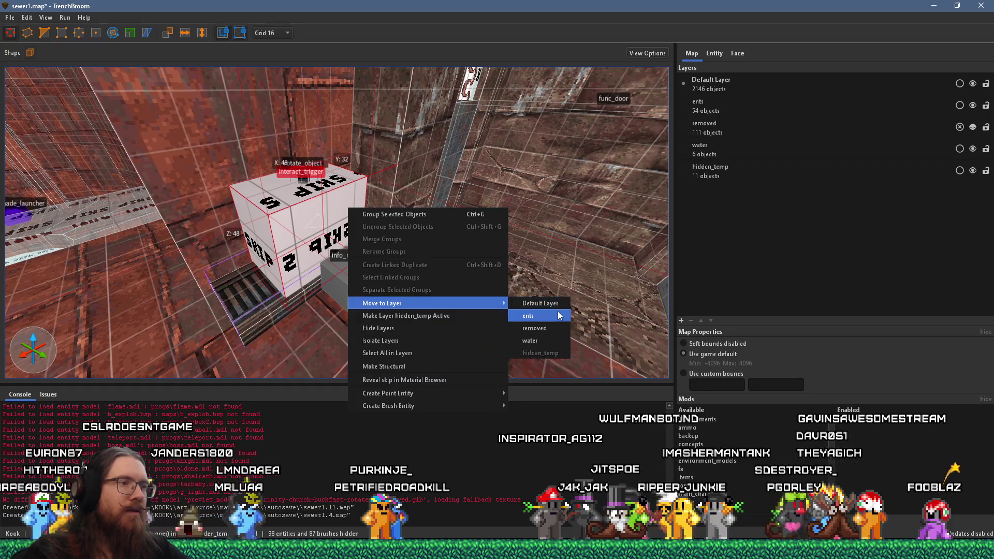
left_click(528, 316)
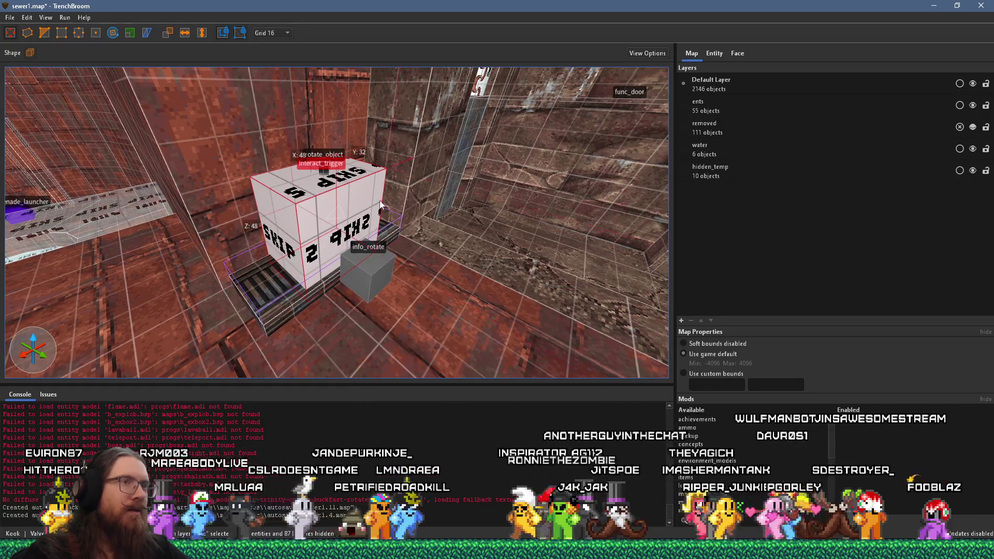
Step: Fly the camera to the stone wall and select the boss func_door to inspect its properties
left_click(707, 54)
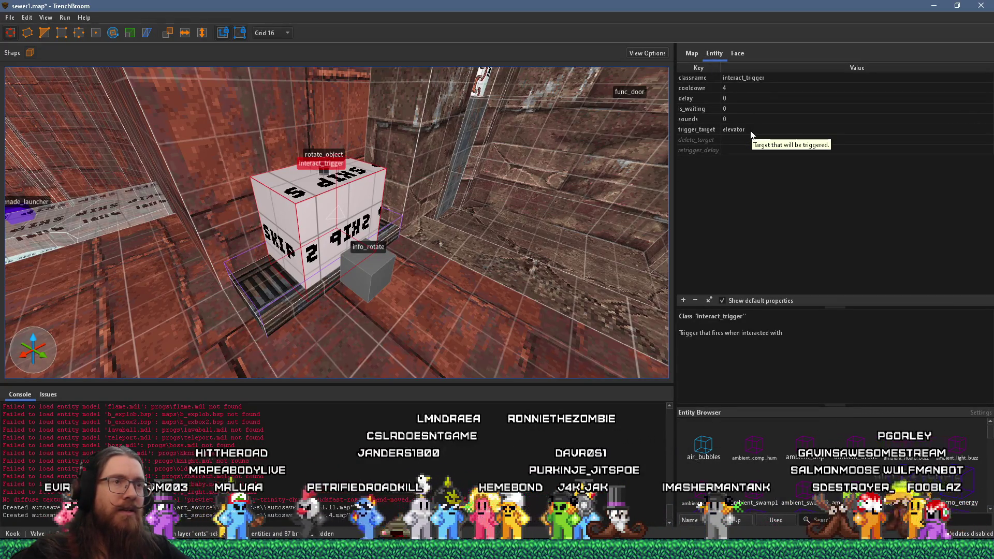
mouse_move(568, 153)
left_mouse_down()
mouse_move(509, 188)
mouse_move(505, 203)
mouse_move(548, 223)
mouse_move(384, 179)
mouse_move(393, 168)
mouse_move(500, 219)
mouse_move(377, 176)
mouse_move(496, 235)
mouse_move(475, 231)
left_mouse_up()
mouse_move(314, 183)
left_mouse_down()
mouse_move(426, 244)
mouse_move(428, 195)
mouse_move(417, 187)
mouse_move(418, 367)
mouse_move(382, 246)
mouse_move(375, 303)
mouse_move(344, 278)
mouse_move(319, 307)
mouse_move(383, 265)
mouse_move(407, 198)
mouse_move(437, 198)
mouse_move(387, 214)
mouse_move(507, 181)
mouse_move(359, 272)
mouse_move(222, 236)
mouse_move(445, 223)
mouse_move(372, 188)
mouse_move(451, 148)
mouse_move(369, 220)
left_mouse_up()
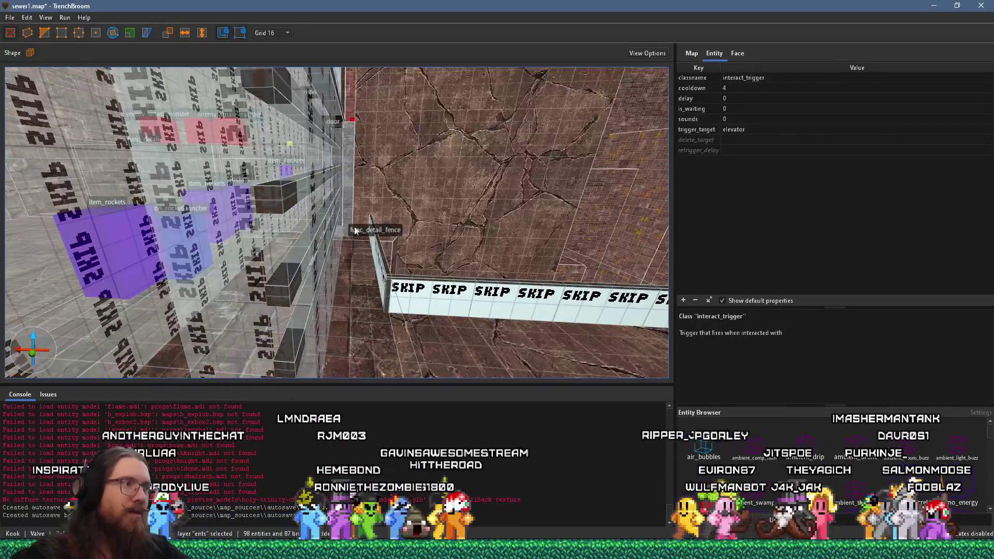
left_click(286, 302)
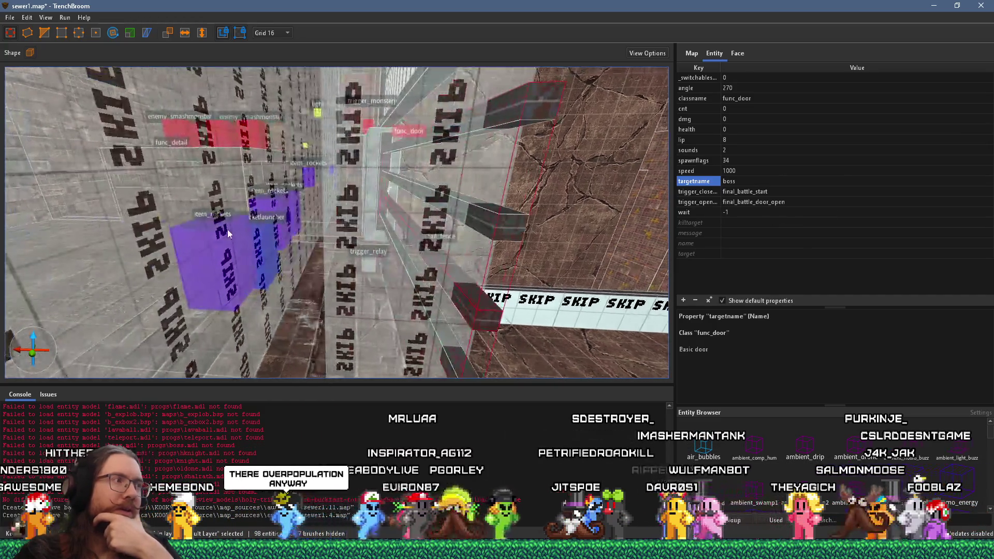
Step: Check the trigger_once targeting final_battle_start, then select the trigger_enemy_area entity
left_click(211, 229)
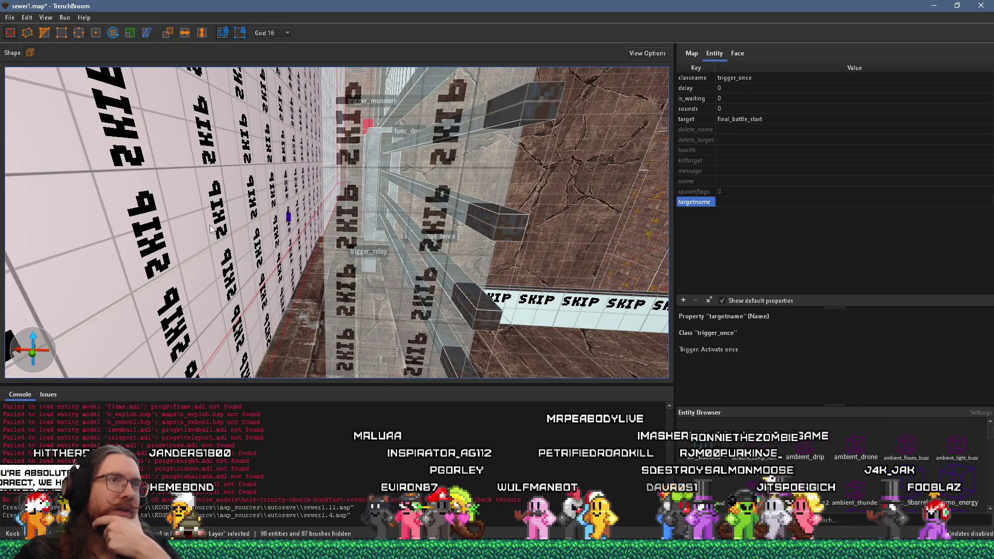
scroll(352, 206, "up", 10)
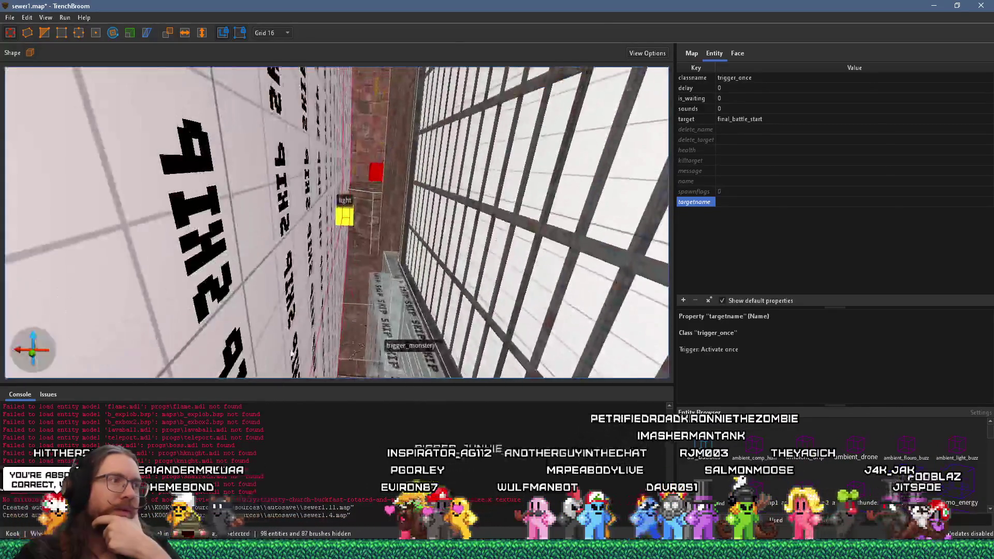
scroll(352, 206, "up", 10)
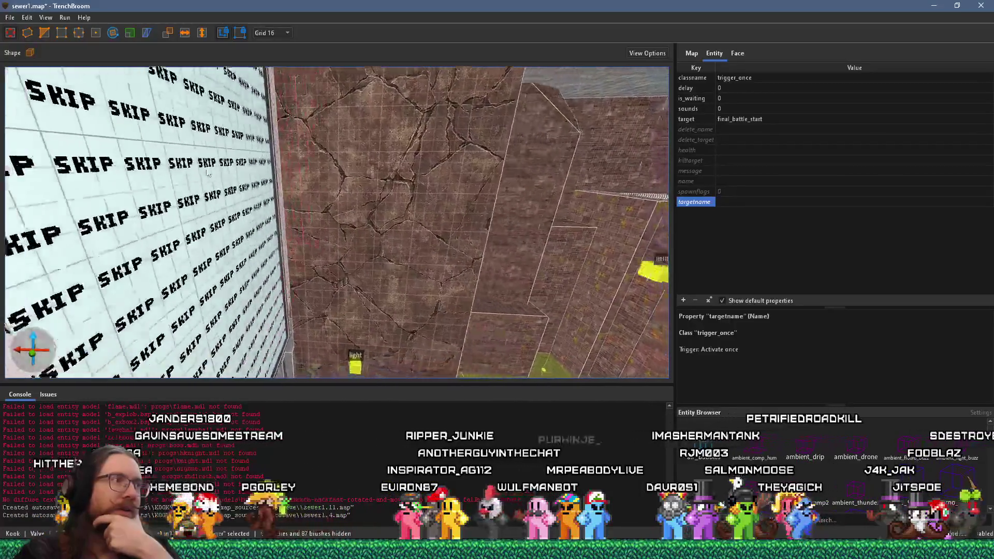
scroll(266, 192, "up", 10)
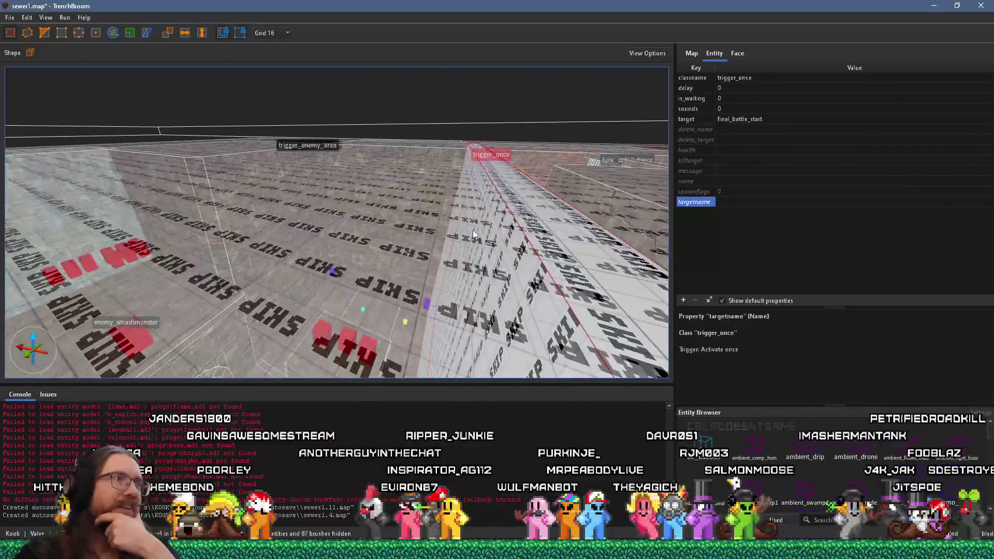
left_click(423, 253)
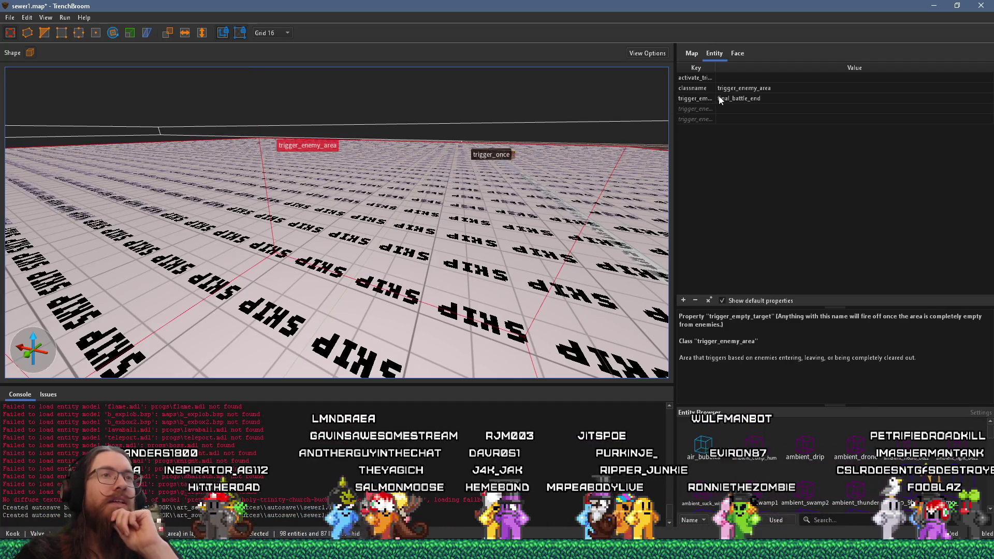
Step: Set trigger_enemy_exited_target to final_battle_door_opened, then reselect the boss func_door
mouse_move(725, 125)
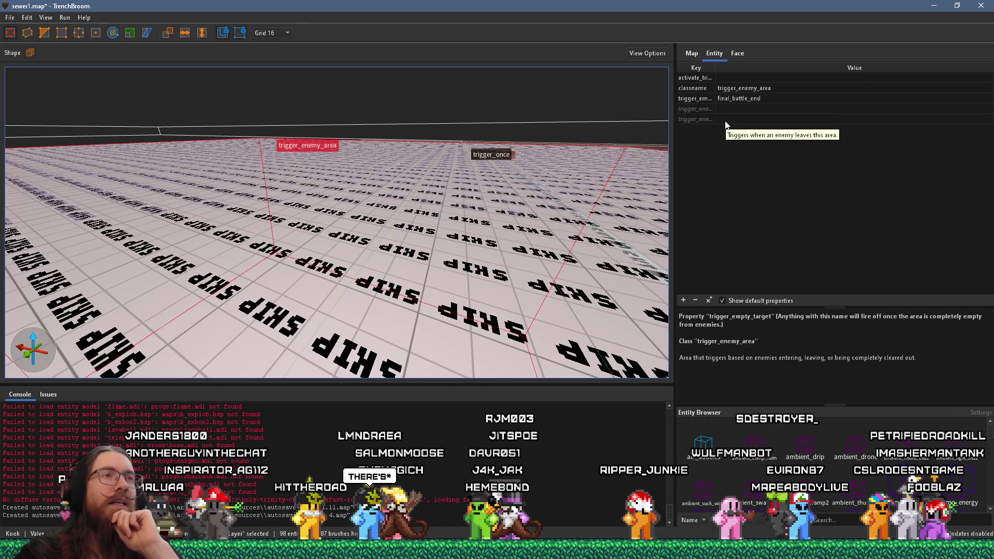
left_click(721, 121)
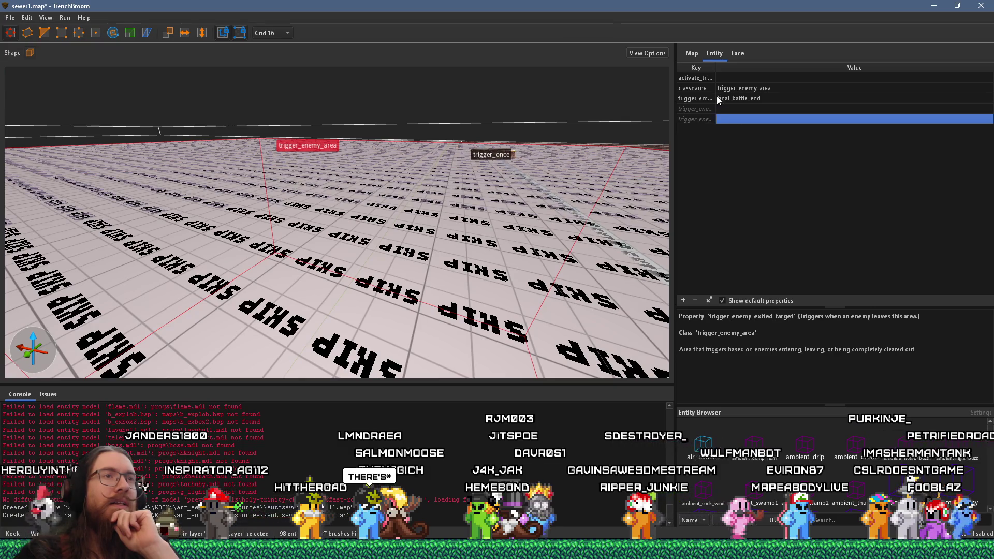
left_click(723, 121)
type("final_battle_door_")
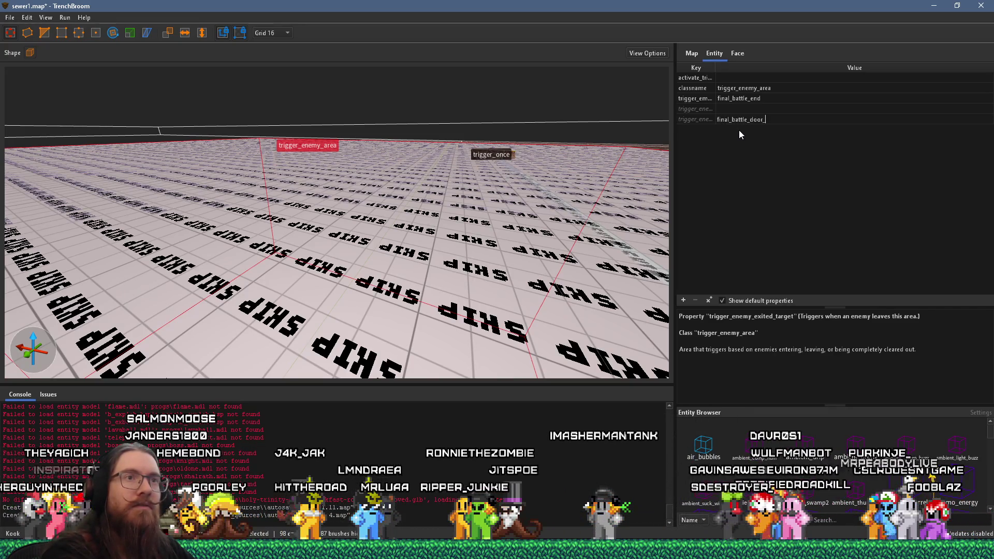
type("opened")
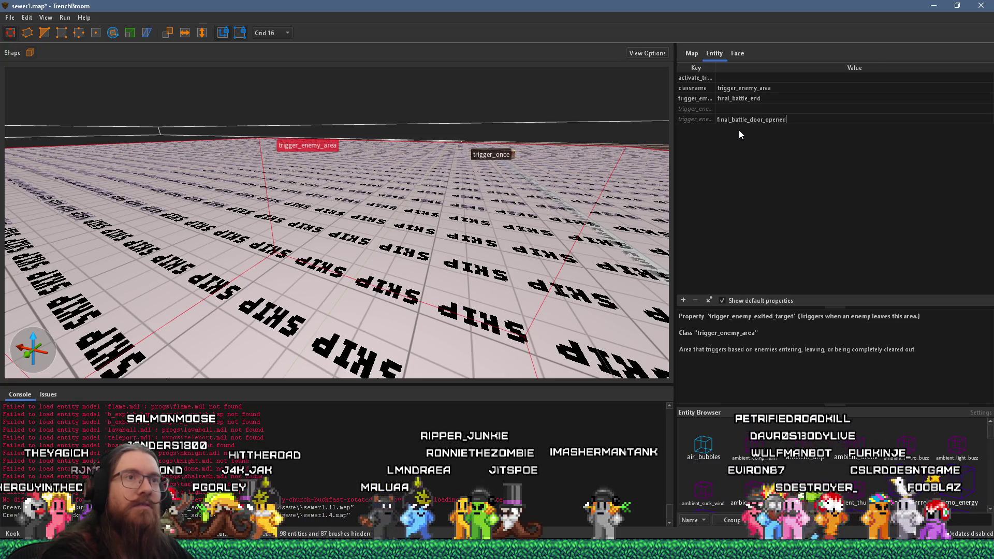
key("Return")
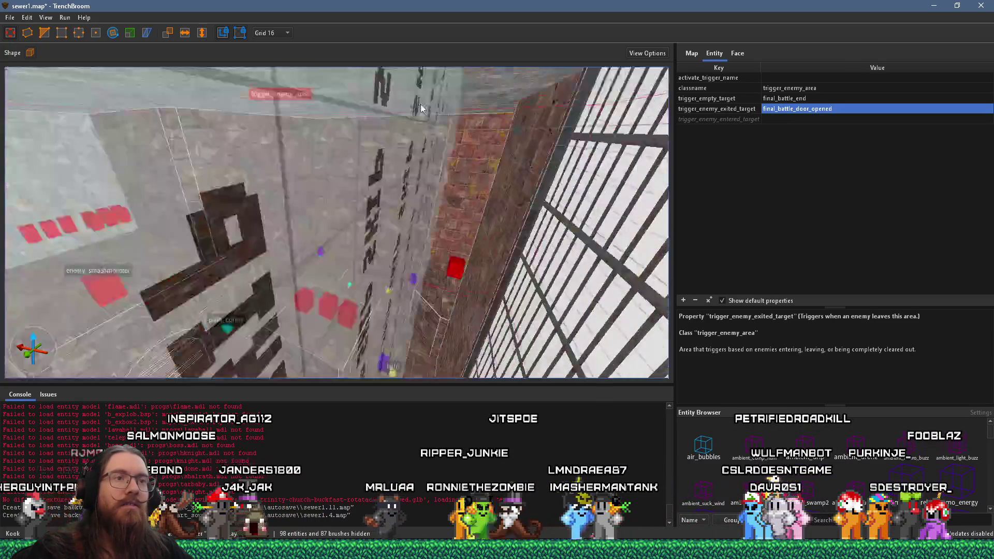
mouse_move(515, 224)
left_mouse_down()
mouse_move(457, 118)
mouse_move(346, 198)
left_mouse_up()
left_click(389, 148)
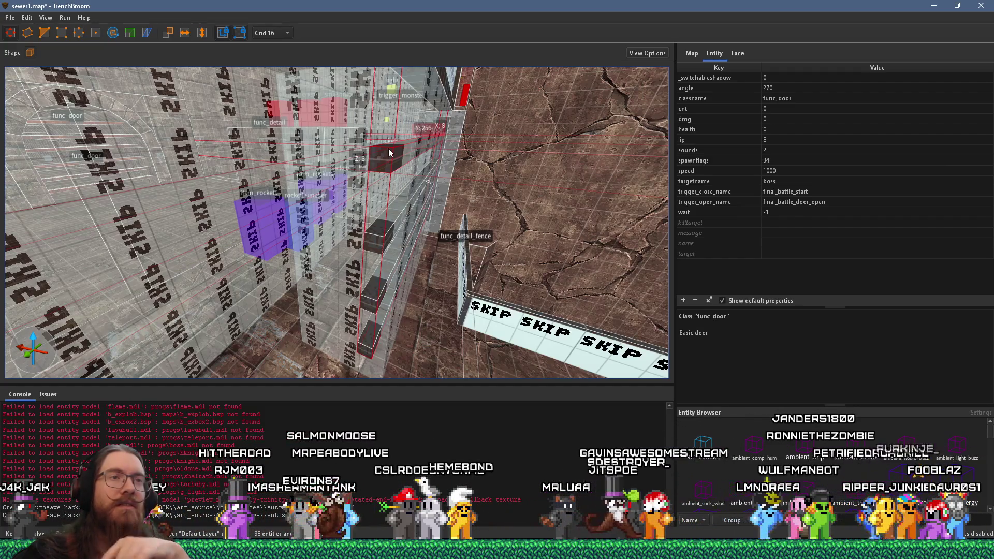
Step: Copy final_battle_start from the func_door's trigger_close_name value without changing it
left_click_drag(390, 150, 431, 162)
left_click(811, 190)
left_click(813, 190)
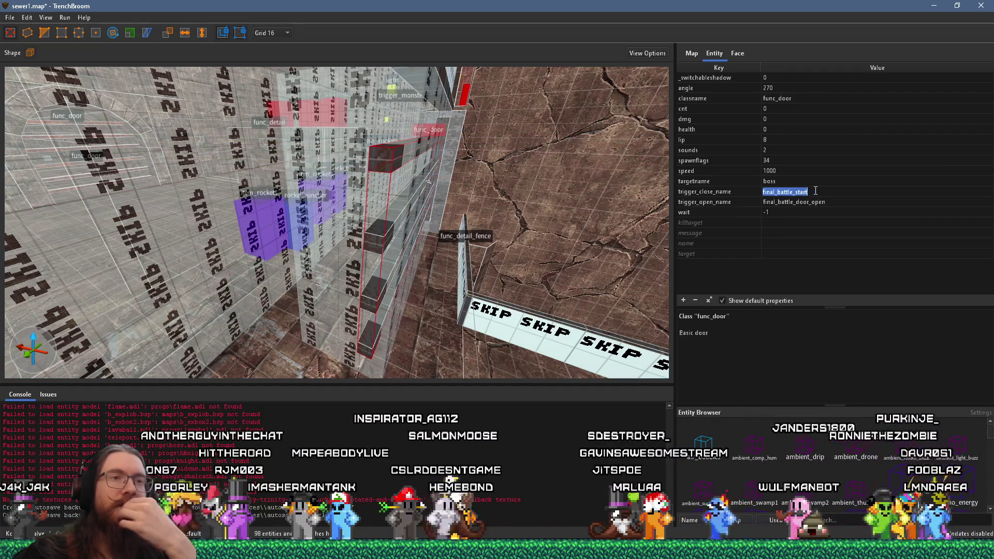
right_click(807, 195)
left_click(825, 237)
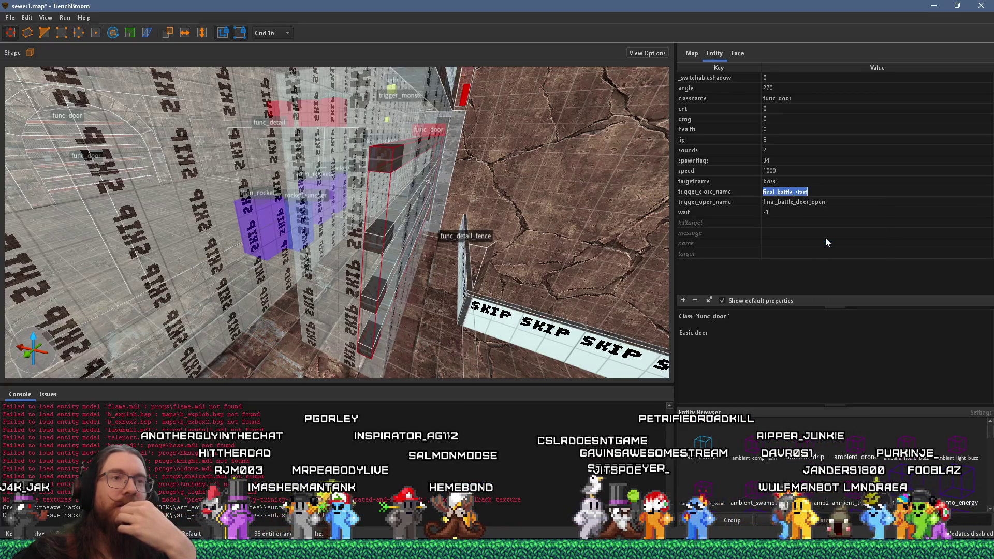
key("Escape")
left_click(783, 285)
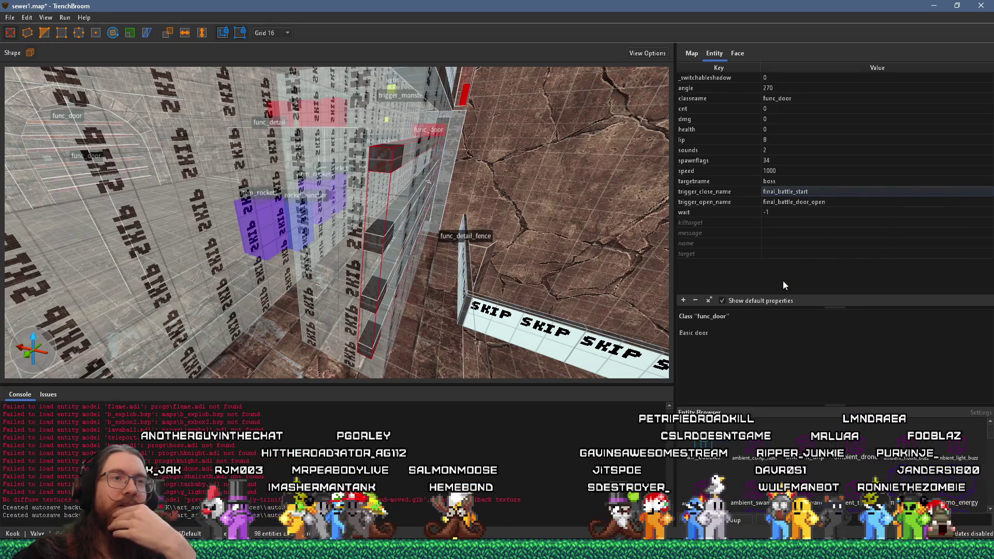
Step: Select trigger_enemy_area and paste final_battle_start into its activate_trigger_name
mouse_move(255, 193)
left_mouse_down()
mouse_move(405, 162)
mouse_move(452, 114)
mouse_move(424, 268)
mouse_move(433, 187)
mouse_move(440, 268)
mouse_move(481, 280)
mouse_move(492, 360)
mouse_move(526, 324)
left_mouse_up()
left_click(518, 228)
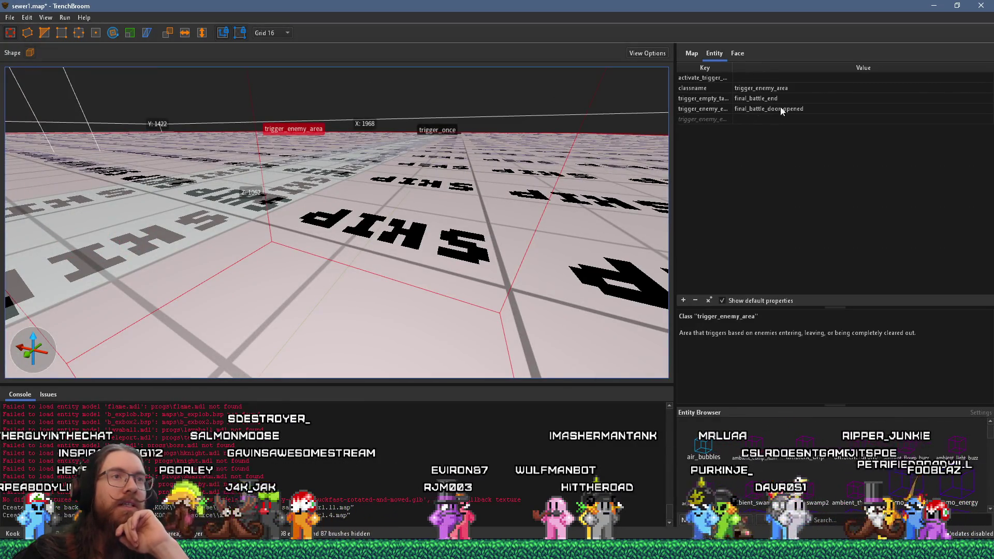
left_click(712, 119)
left_click(724, 99)
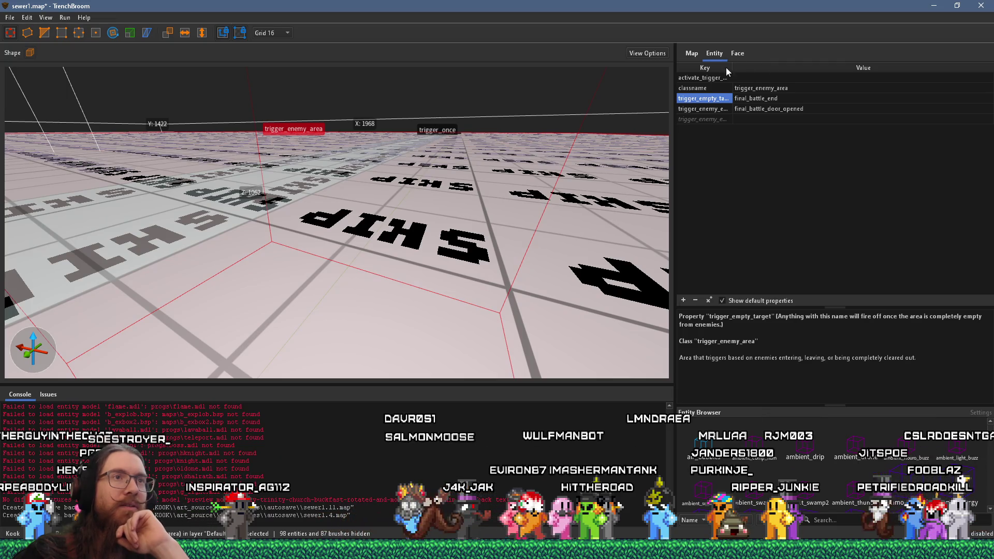
left_click(720, 99)
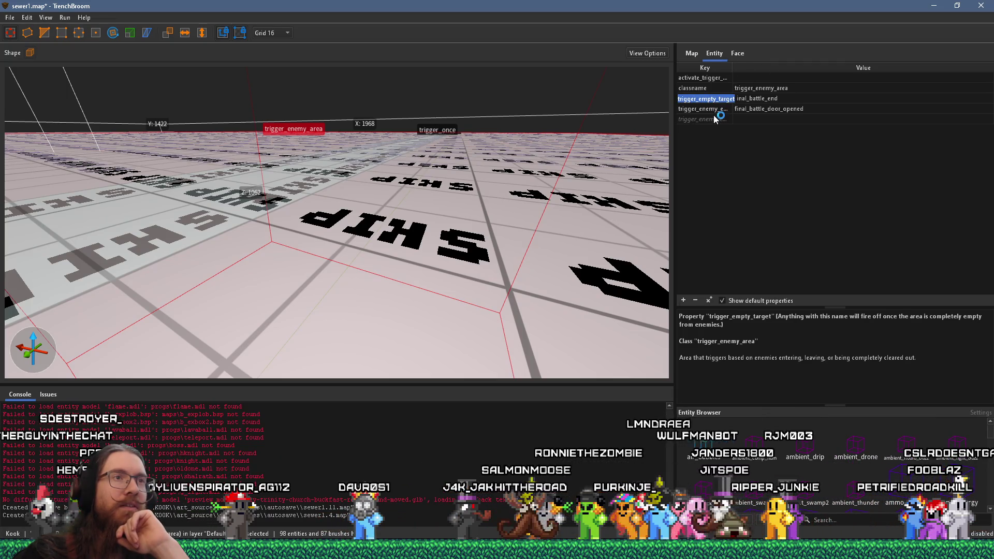
double_click(716, 110)
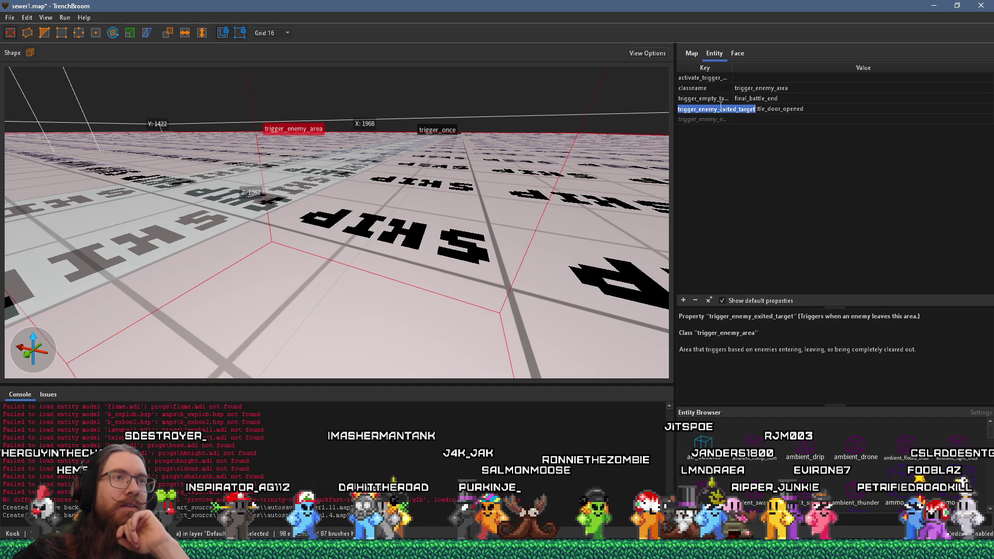
left_click(744, 78)
left_click(744, 77)
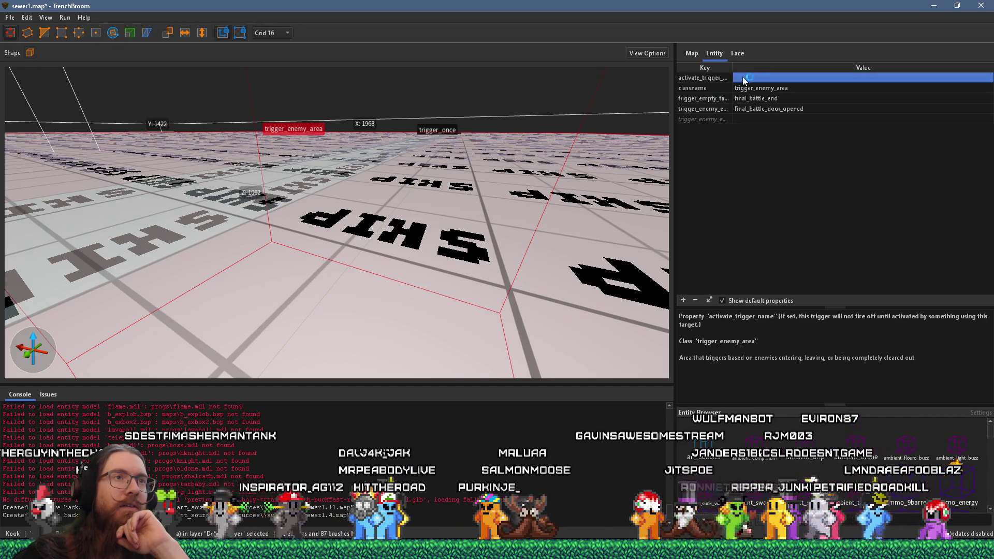
left_click(765, 134)
type("final_battle_start")
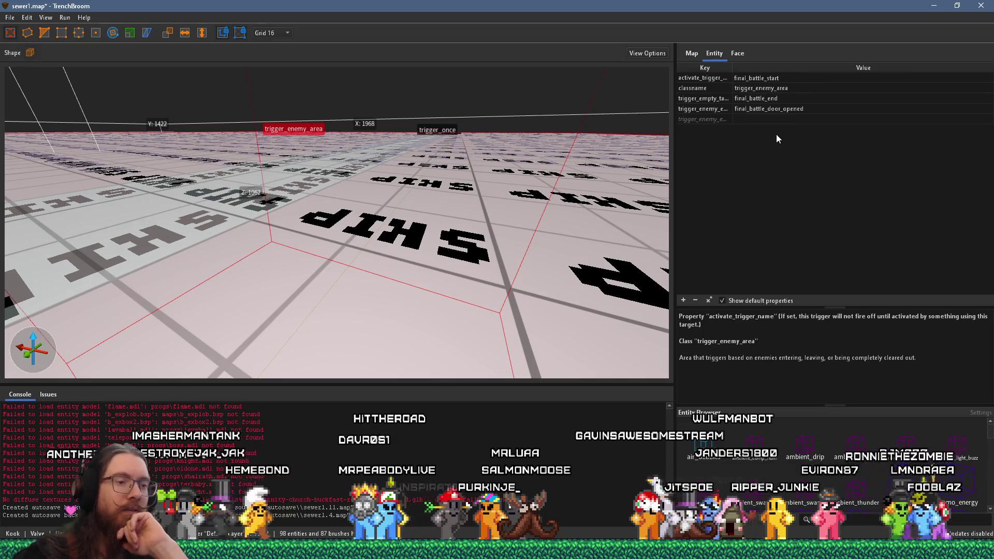
key("Return")
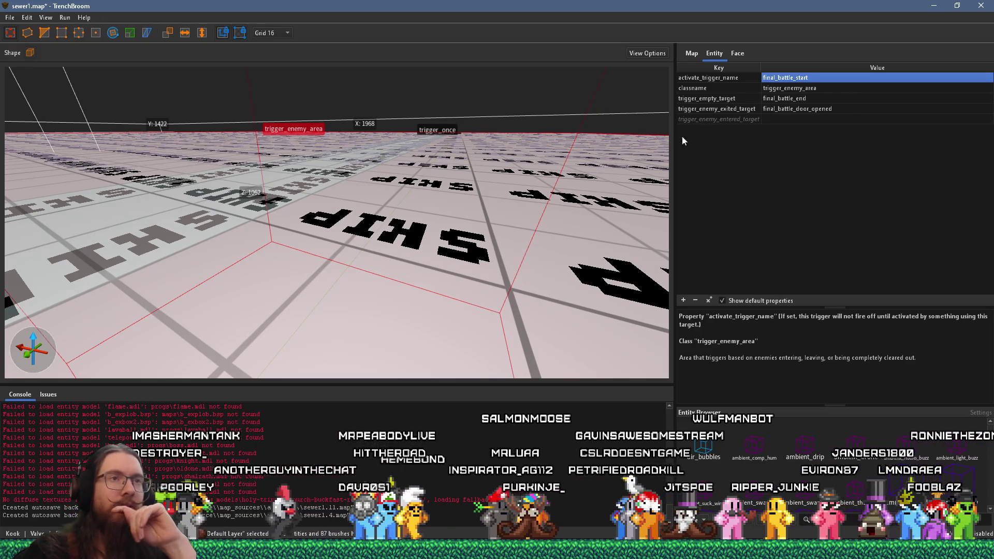
scroll(515, 180, "down", 2)
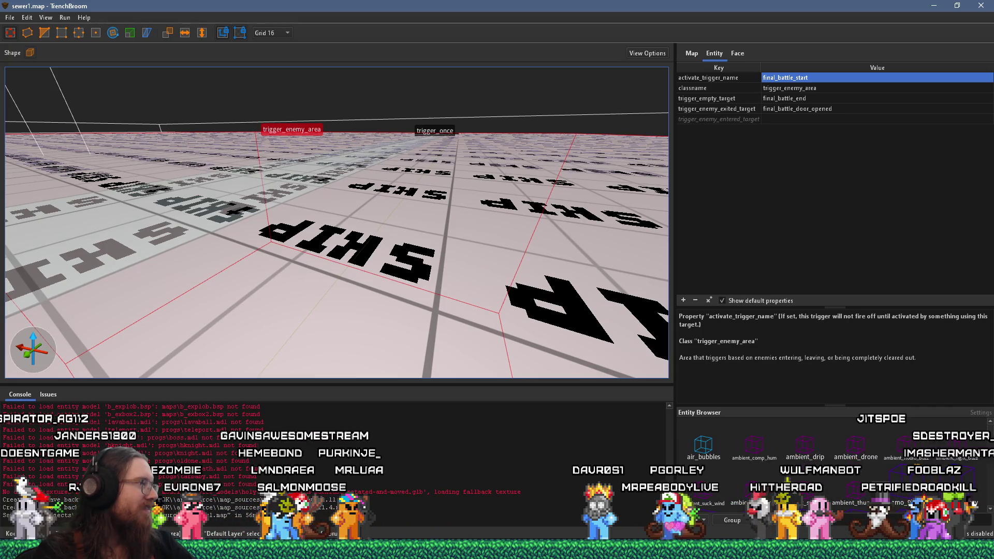
Step: Leave TrenchBroom once the trigger_enemy_area's final_battle_start and final_battle_end wiring is complete
key("alt+Tab")
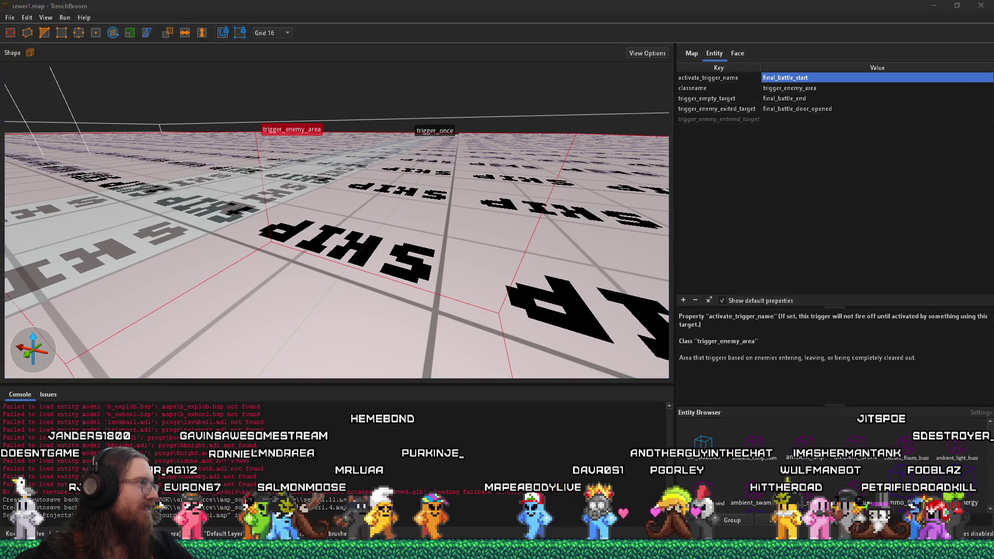
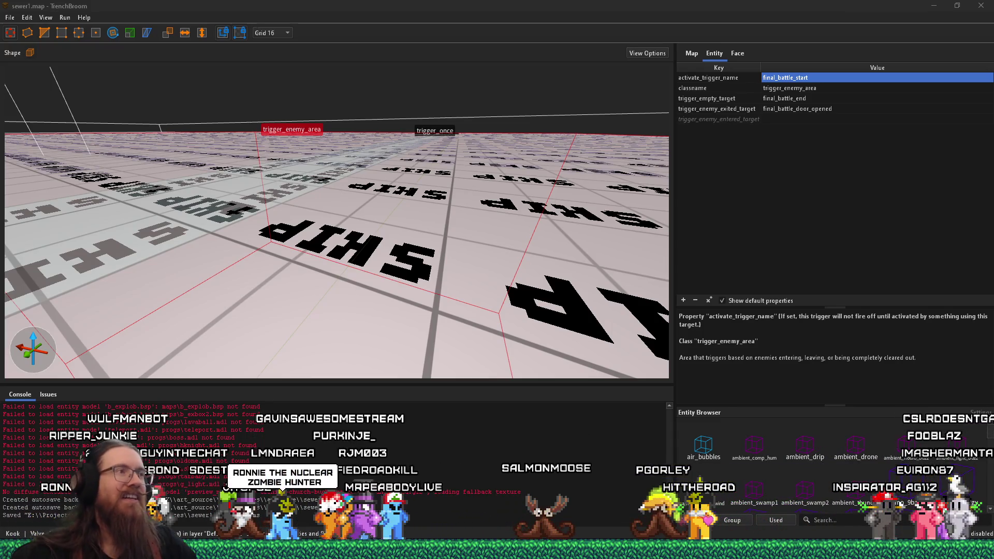
Step: Look up along the sewer walls and check the compile options without compiling
left_click(417, 10)
mouse_move(362, 228)
left_mouse_down()
mouse_move(353, 247)
mouse_move(302, 236)
mouse_move(352, 325)
mouse_move(268, 252)
mouse_move(486, 247)
mouse_move(455, 231)
mouse_move(326, 221)
mouse_move(402, 224)
mouse_move(341, 261)
left_mouse_up()
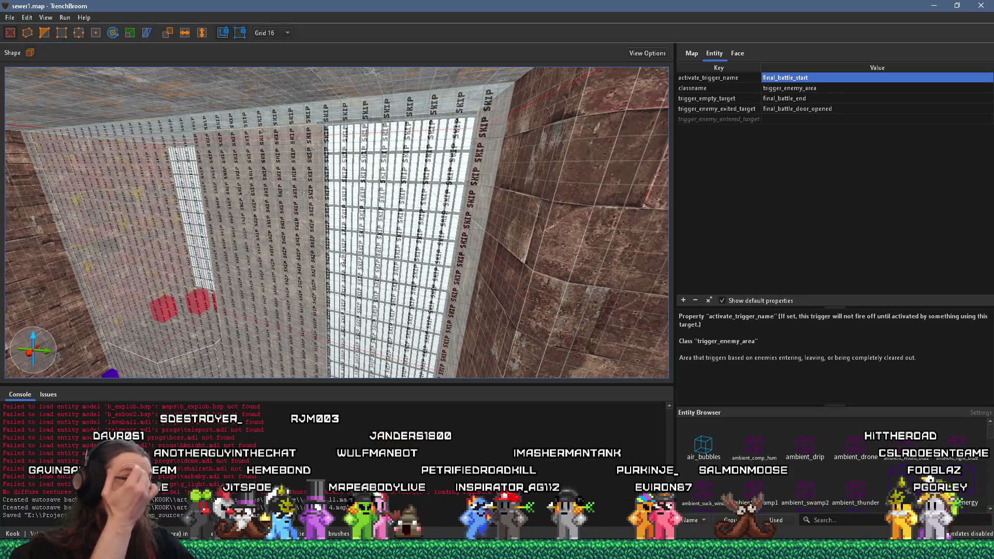
scroll(341, 260, "up", 10)
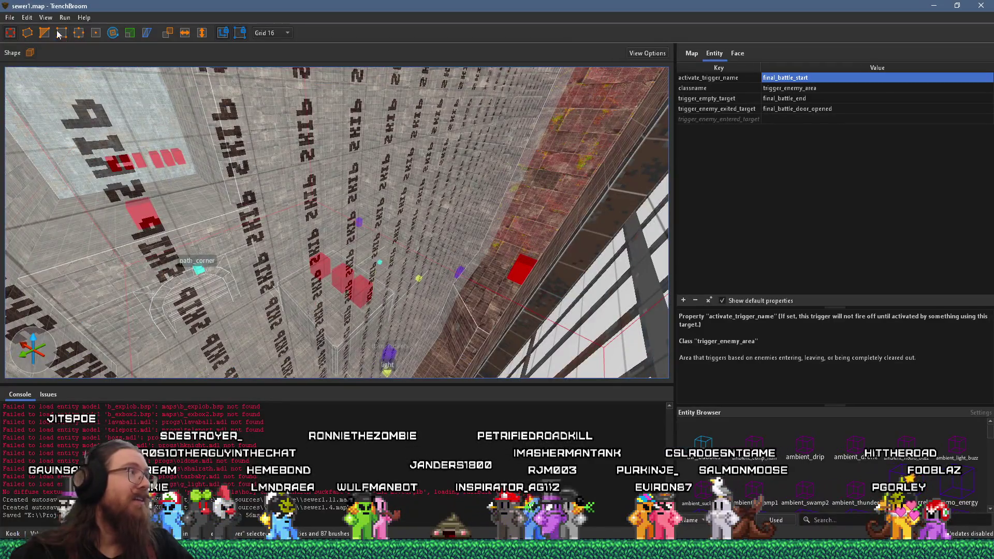
left_click(9, 17)
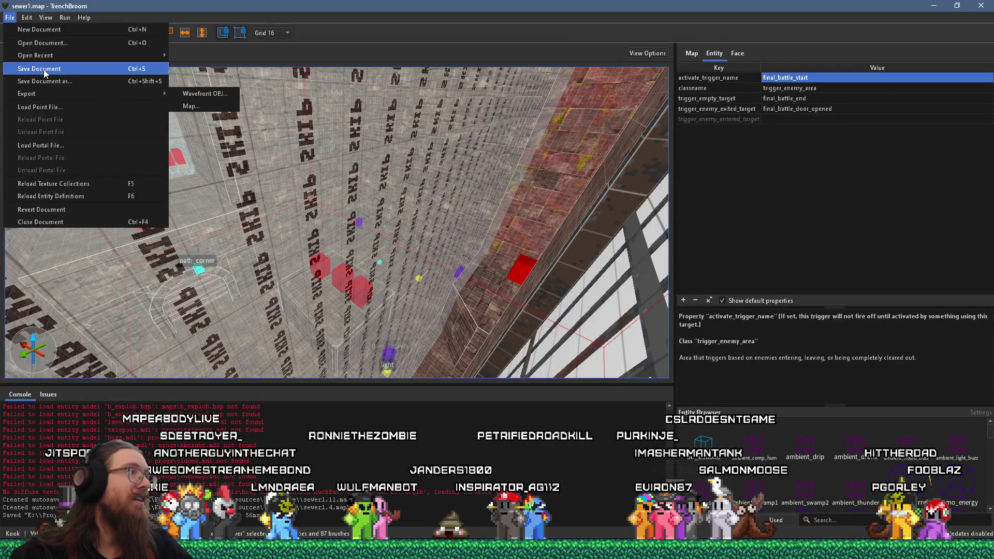
left_click(65, 17)
left_click(65, 17)
key("Escape")
scroll(450, 169, "up", 10)
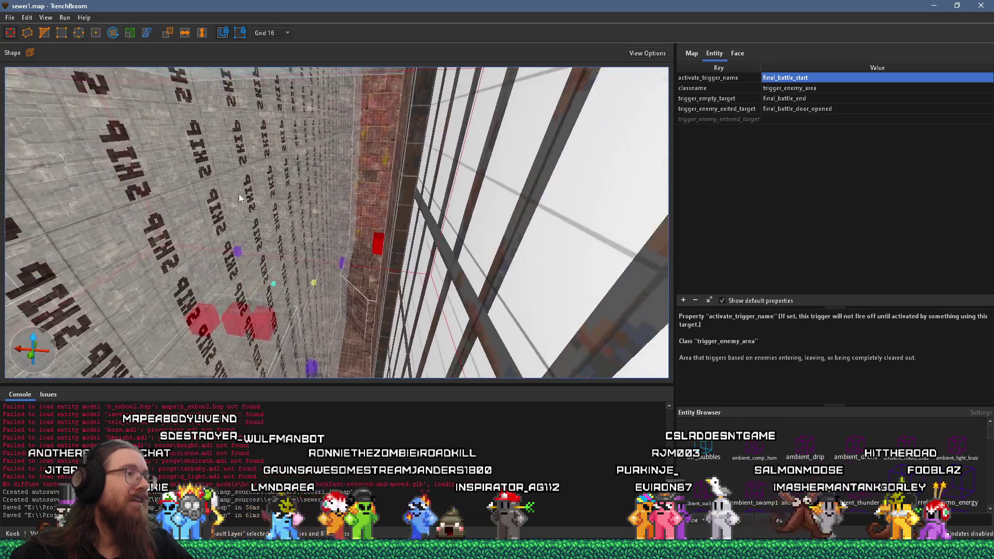
scroll(451, 169, "down", 10)
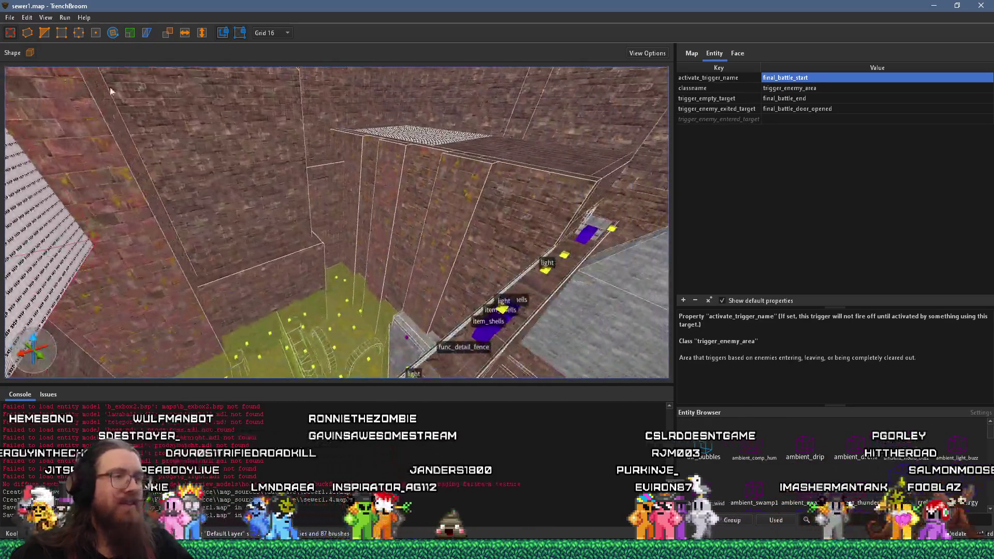
scroll(296, 194, "up", 5)
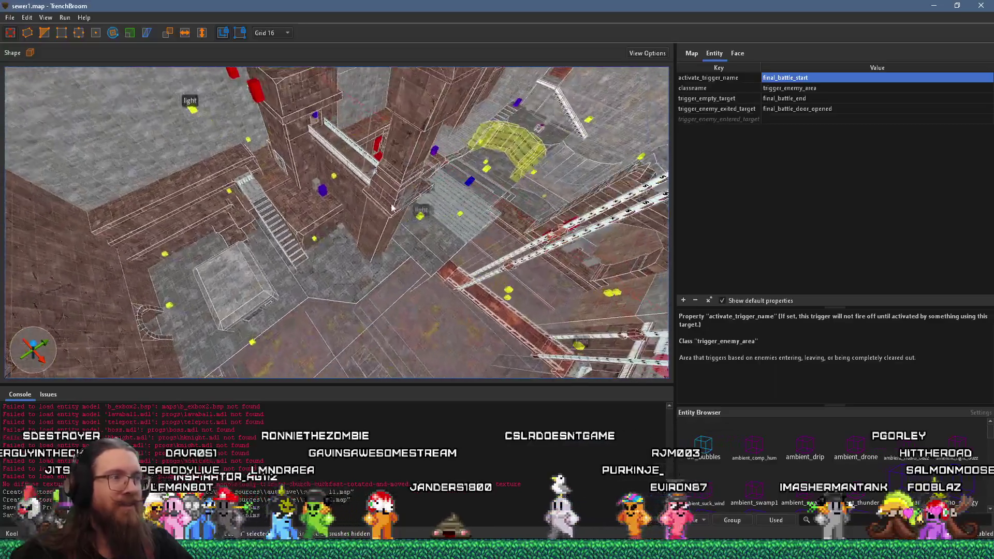
scroll(380, 197, "up", 10)
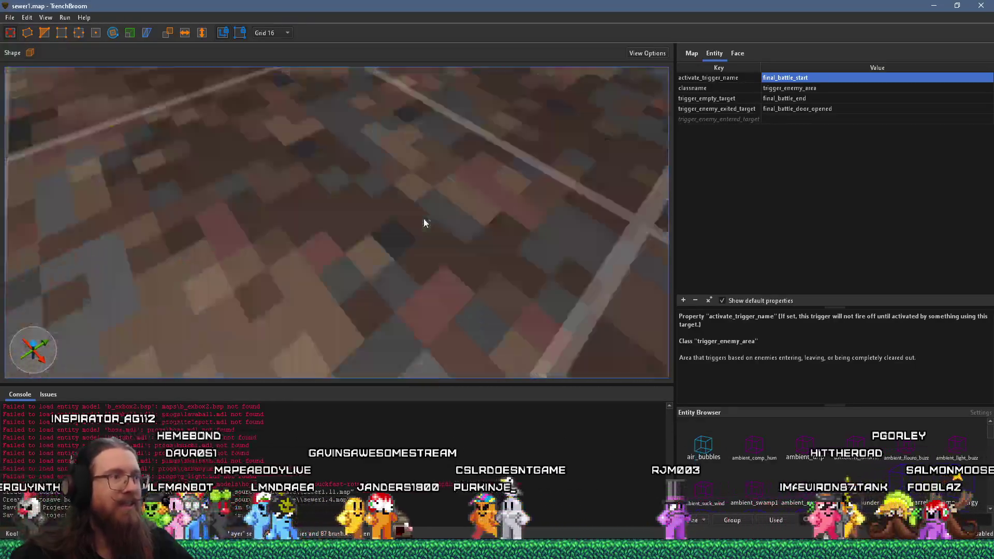
scroll(298, 183, "down", 8)
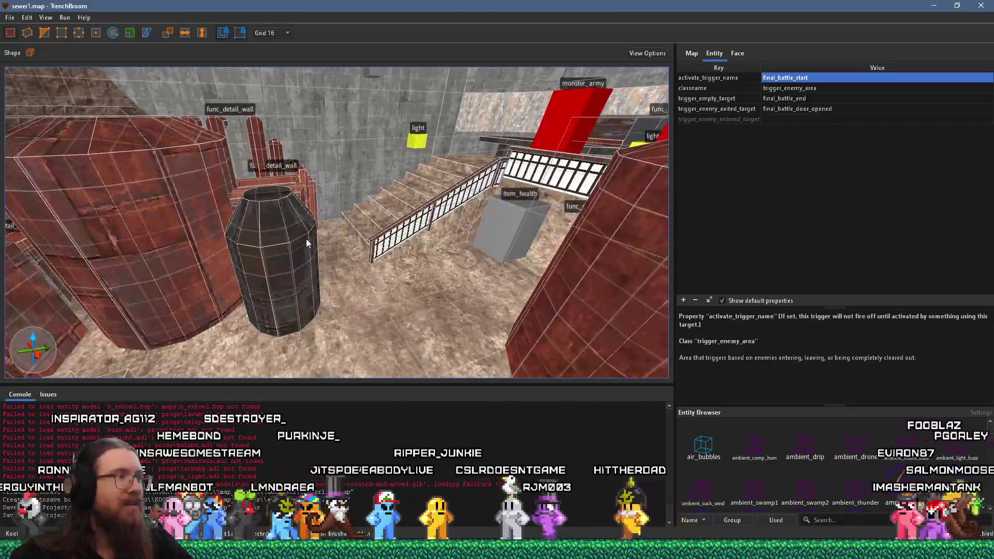
Step: Give the barrel brush the _phong property with value 1
left_click(306, 239)
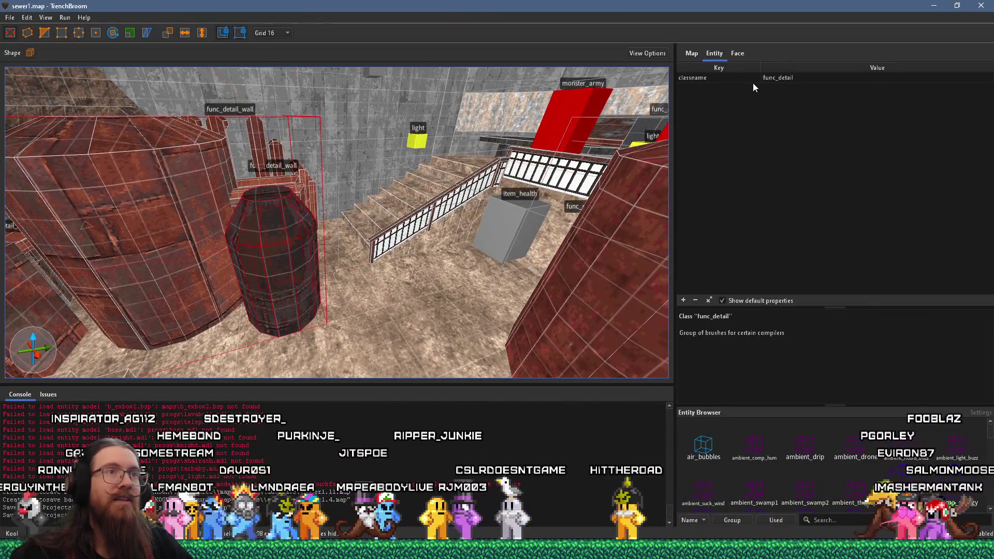
key("ctrl+u")
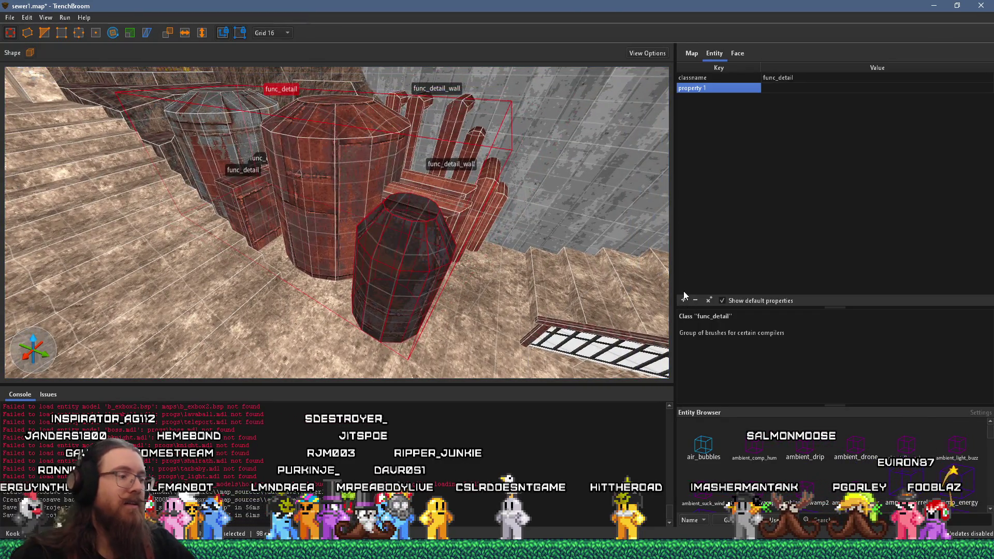
type("_phong")
key("Tab")
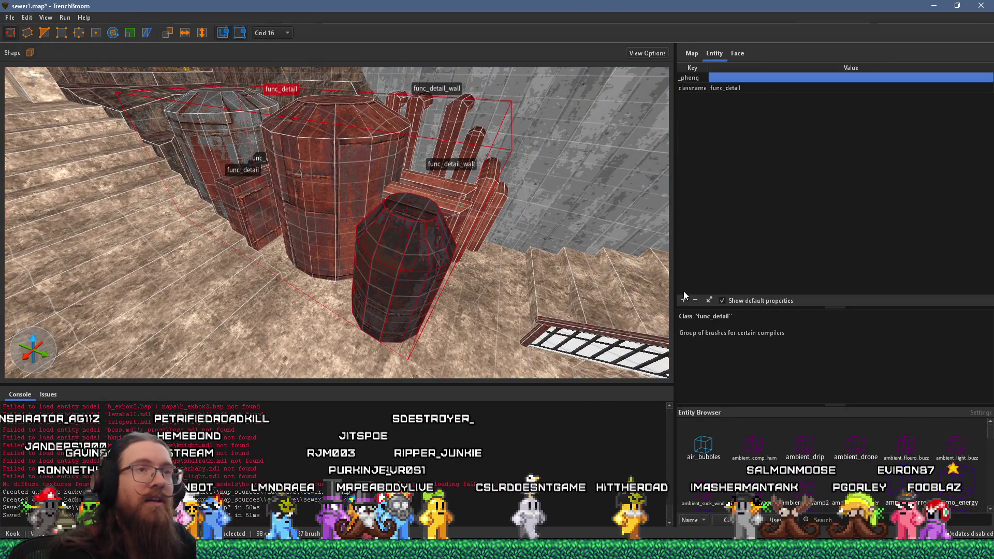
type("1")
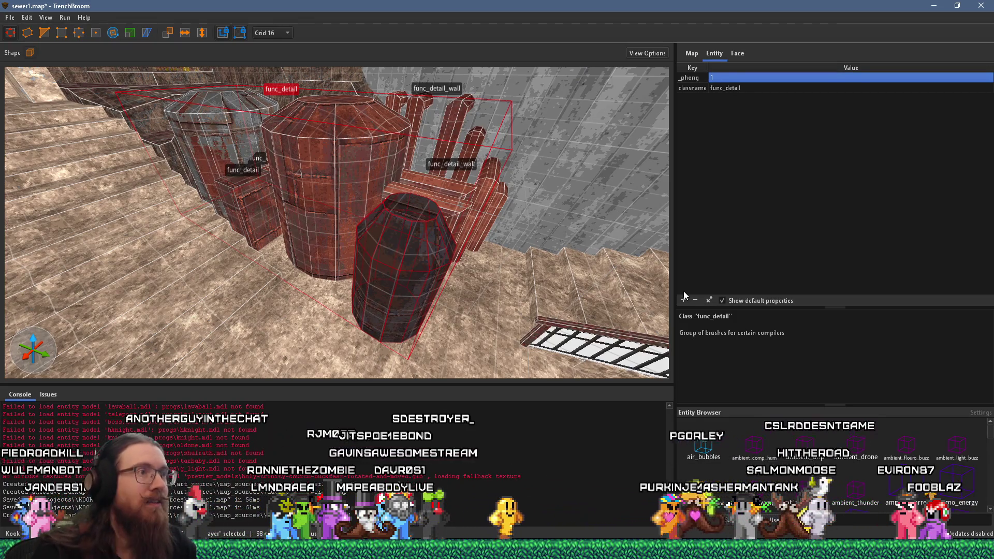
scroll(419, 219, "up", 5)
Step: Select every brush of the chair and set _phong to 1 on them
left_click(385, 213)
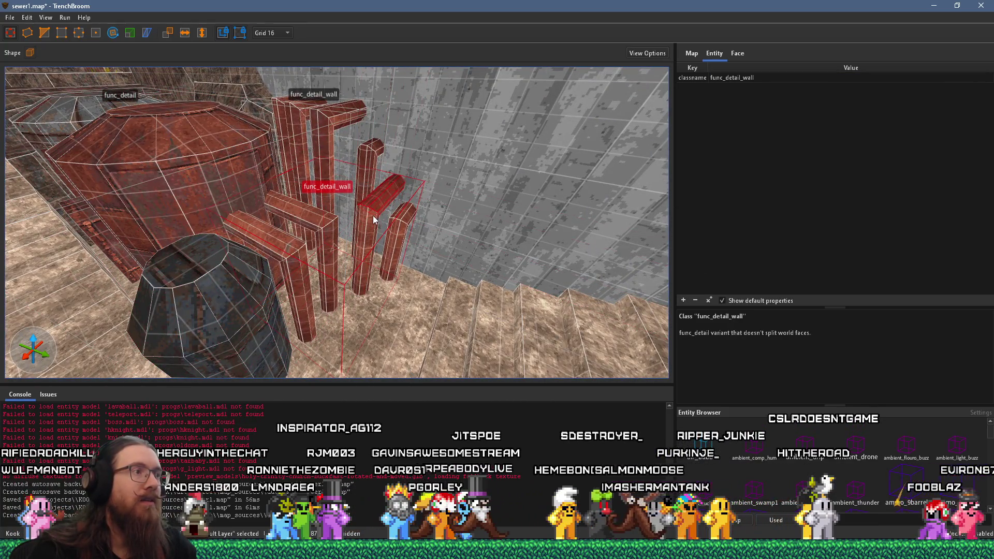
double_click(371, 218)
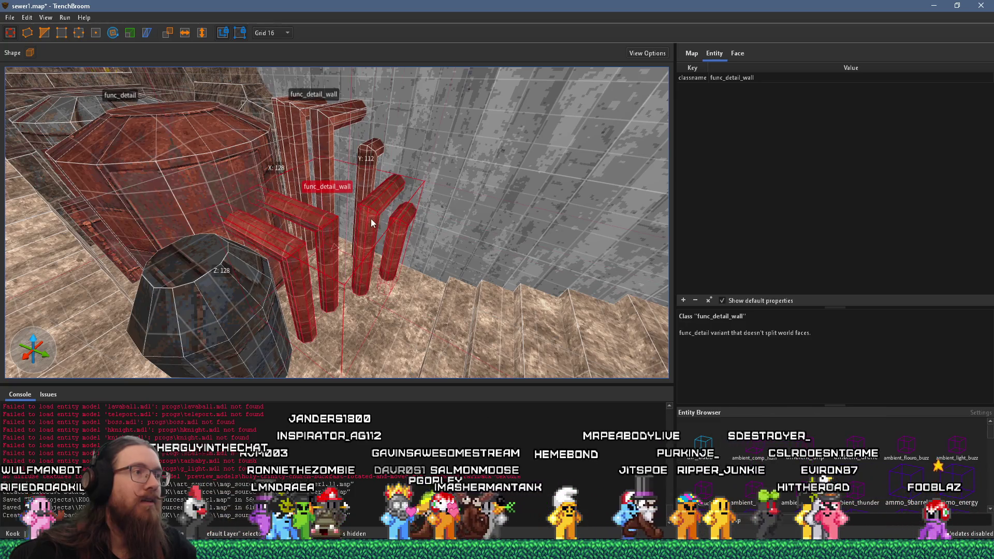
left_click(682, 300)
type("_phong")
key("Return")
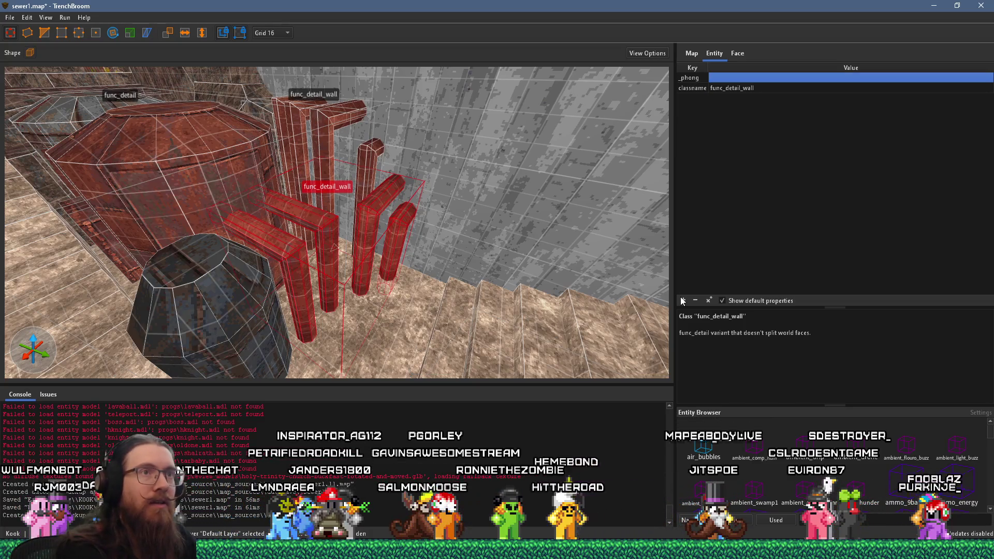
type("1")
key("Return")
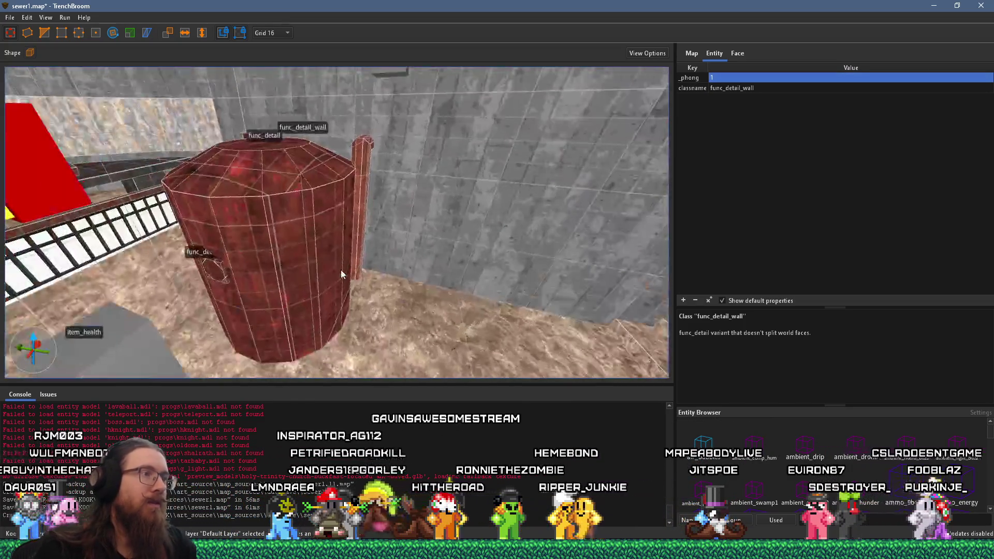
Step: Orbit around the tank and select the func_detail tank
left_click(362, 170)
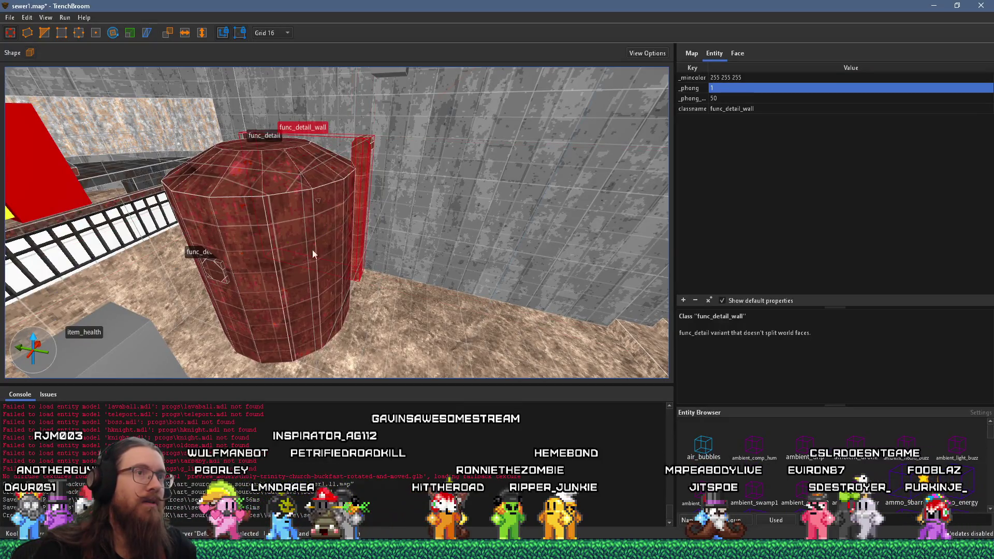
mouse_move(281, 254)
left_mouse_down()
mouse_move(362, 255)
mouse_move(192, 314)
mouse_move(219, 284)
left_mouse_up()
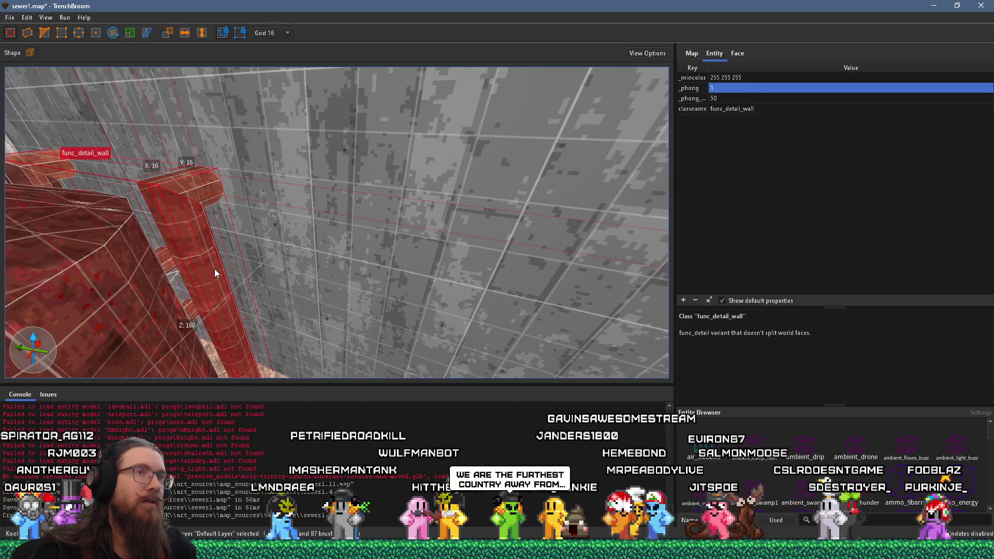
scroll(209, 268, "down", 5)
mouse_move(213, 276)
left_mouse_down()
mouse_move(175, 303)
mouse_move(228, 280)
mouse_move(421, 261)
mouse_move(368, 339)
mouse_move(371, 378)
mouse_move(303, 287)
mouse_move(269, 396)
mouse_move(346, 276)
mouse_move(246, 280)
left_mouse_up()
left_click(175, 302)
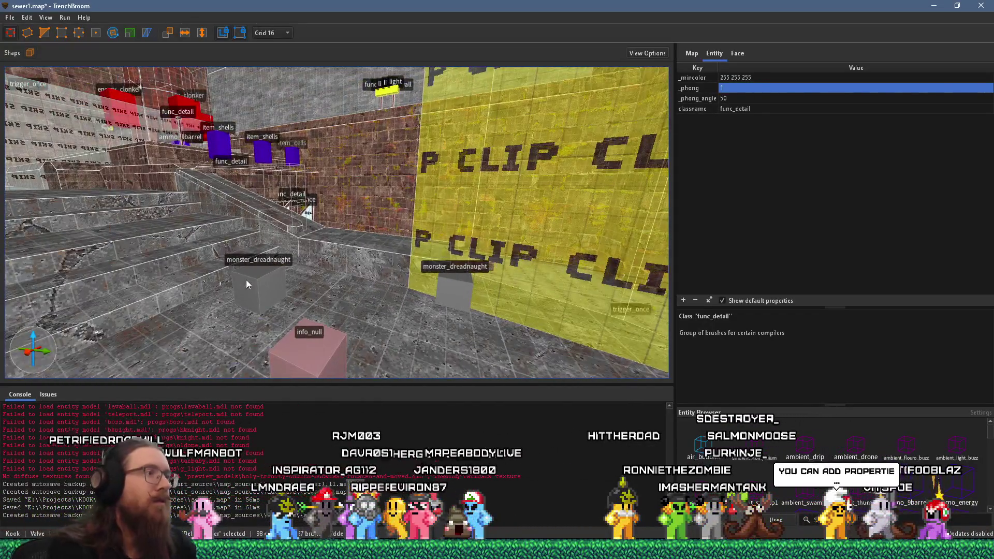
Step: Save the map, then set the func_detail ramp's _phong value to 1
key("ctrl+s")
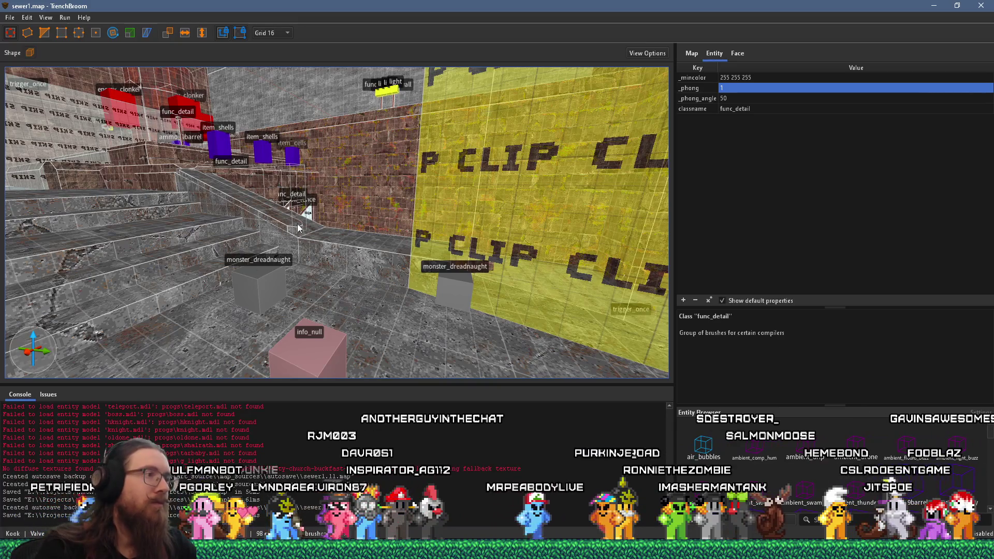
left_click(298, 229)
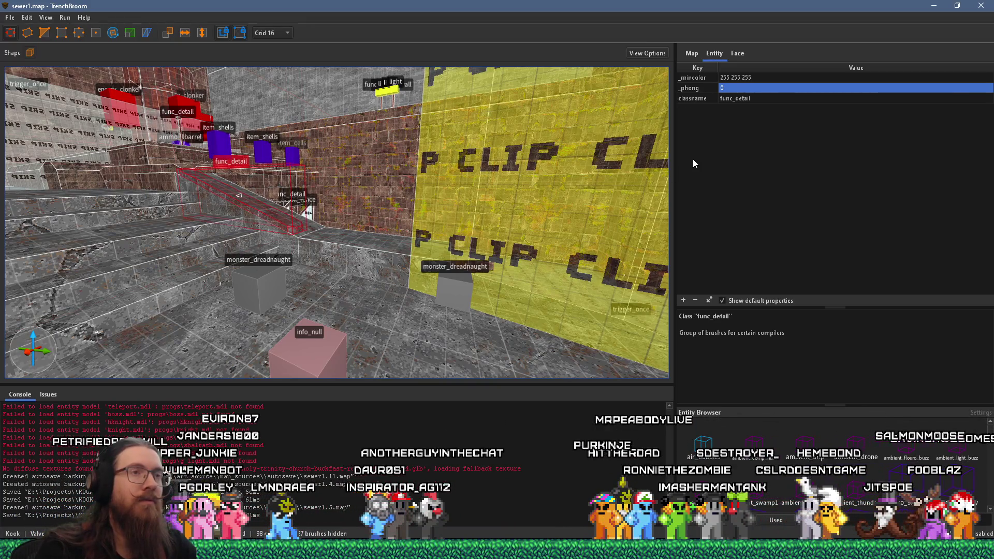
scroll(308, 212, "up", 5)
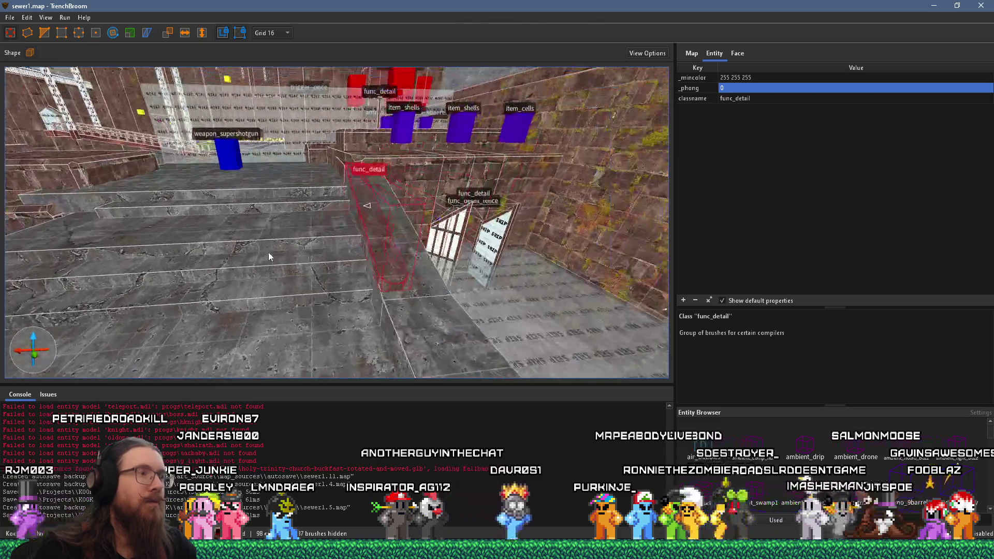
left_click_drag(414, 199, 595, 253)
double_click(731, 91)
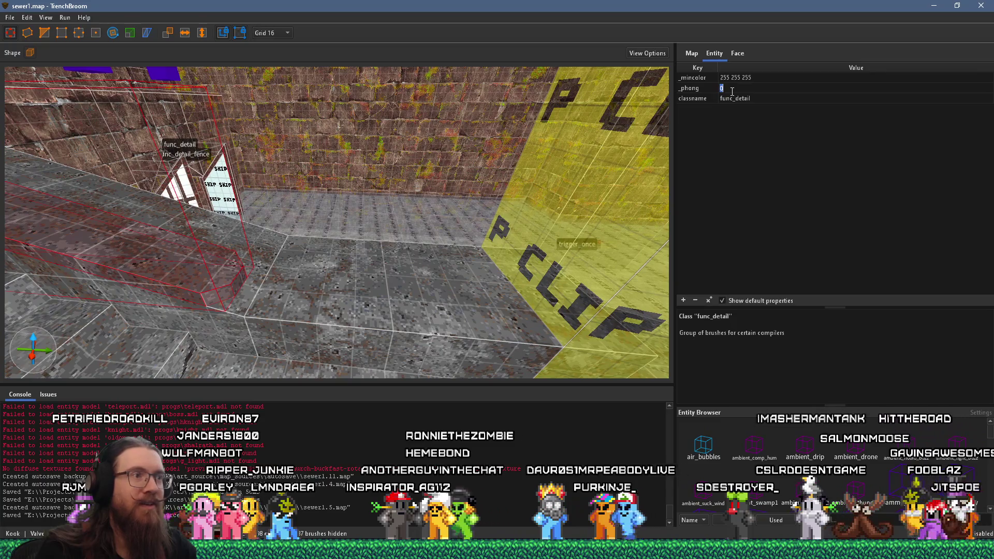
type("1")
key("Return")
Step: Add a _phong_angle property of 50 to the ramp
mouse_move(414, 197)
left_mouse_down()
mouse_move(235, 216)
mouse_move(480, 184)
left_mouse_up()
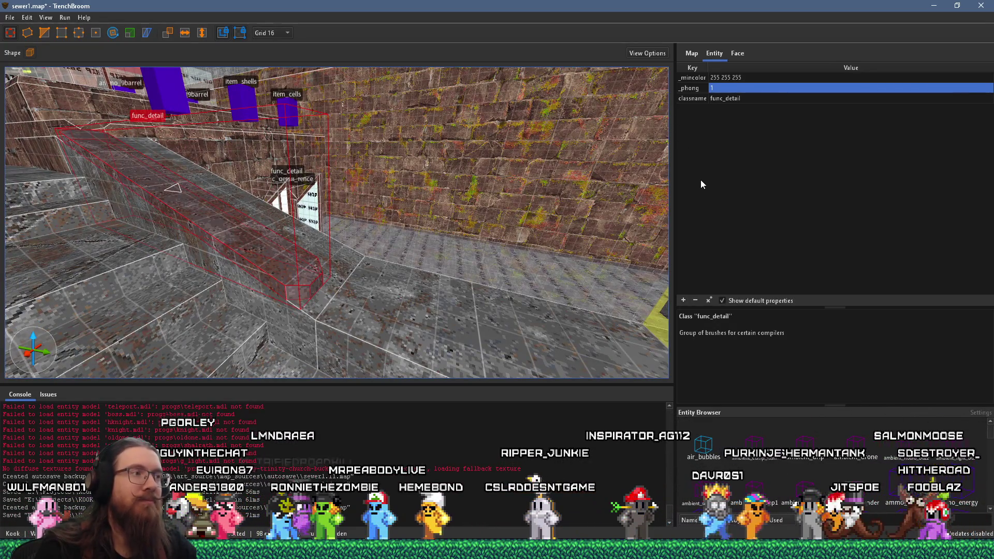
left_click(684, 300)
type("_phong_an")
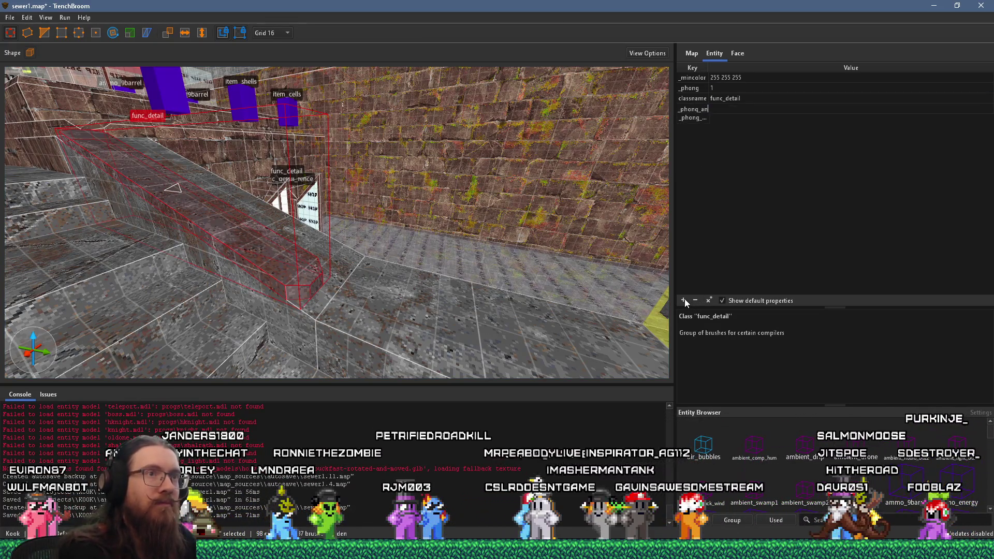
key("Return")
type("50")
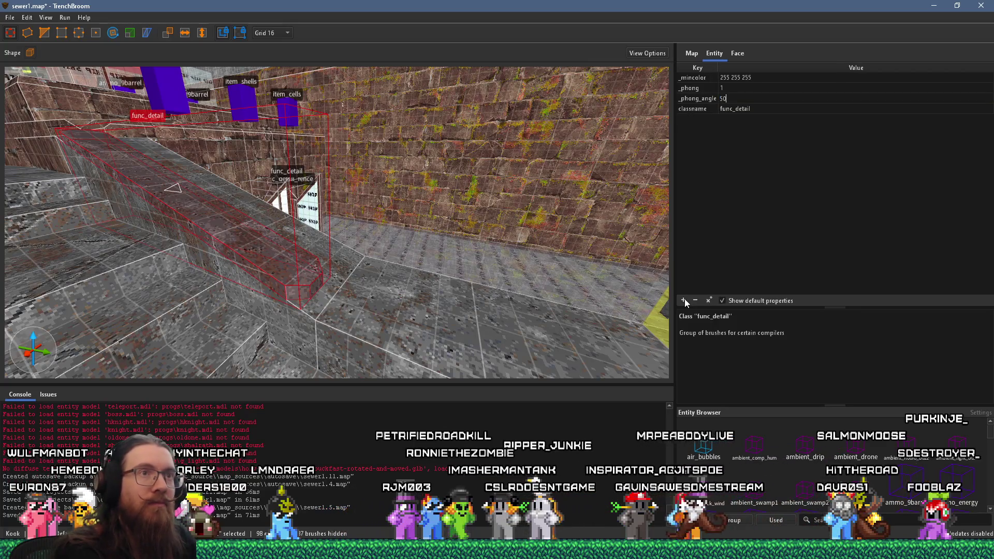
key("Return")
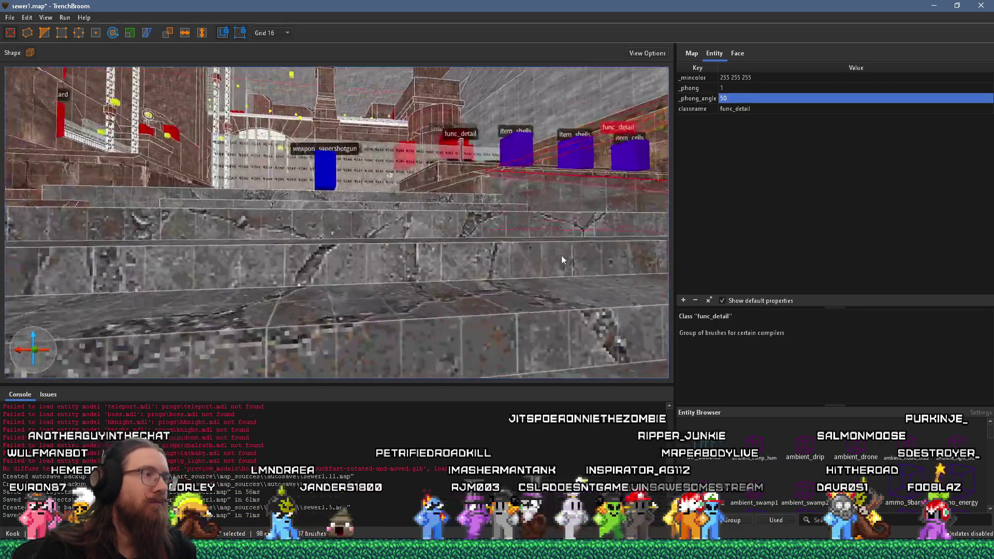
key("w")
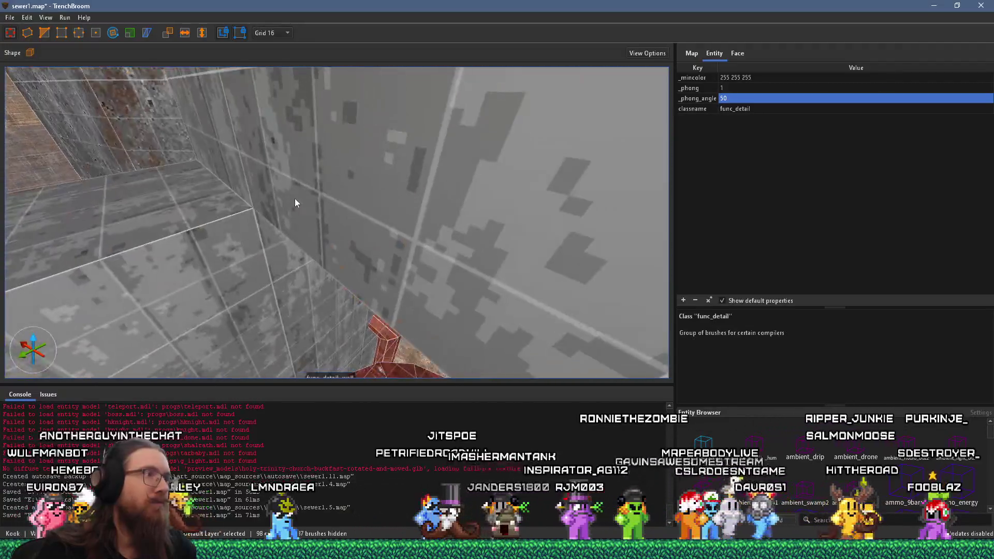
key("s")
key("d")
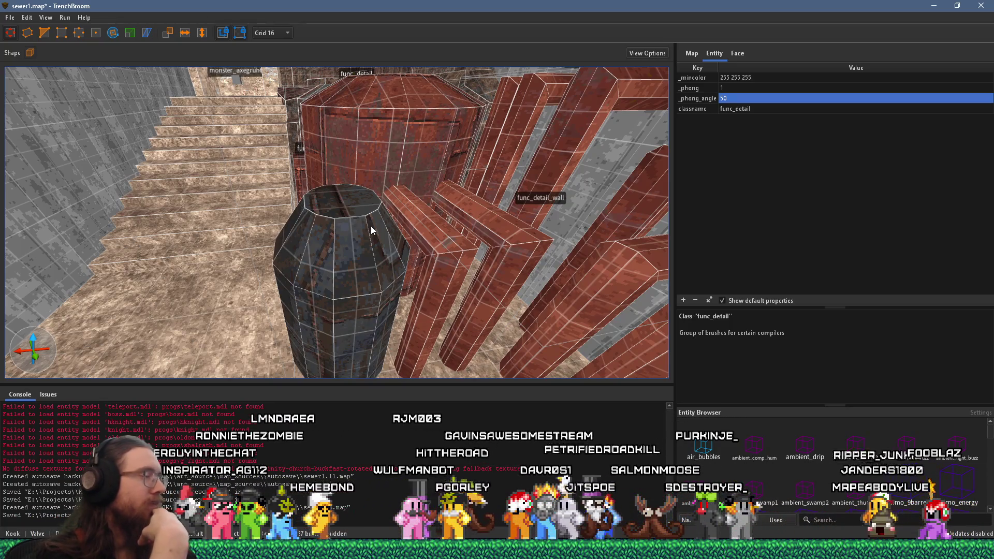
Step: Deselect and orbit toward the red pillars, stairway and grey tiled wall
mouse_move(414, 156)
left_mouse_down()
mouse_move(460, 144)
mouse_move(355, 189)
mouse_move(277, 172)
mouse_move(335, 185)
mouse_move(348, 177)
mouse_move(344, 205)
mouse_move(301, 197)
mouse_move(281, 215)
left_mouse_up()
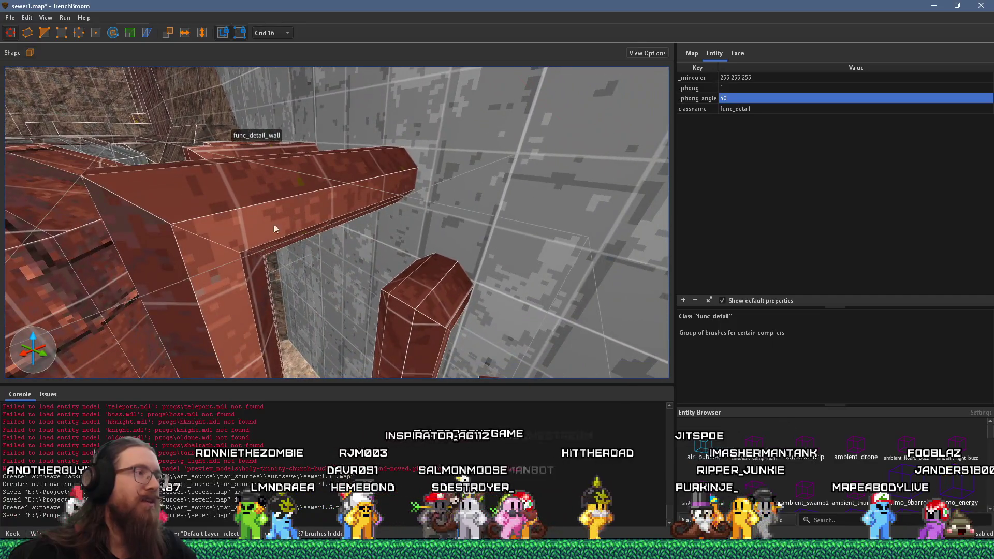
key("Escape")
mouse_move(225, 293)
left_mouse_down()
mouse_move(250, 269)
mouse_move(368, 254)
mouse_move(372, 279)
mouse_move(436, 267)
mouse_move(468, 273)
mouse_move(464, 296)
mouse_move(554, 298)
mouse_move(418, 284)
mouse_move(313, 218)
mouse_move(342, 221)
mouse_move(313, 243)
mouse_move(386, 253)
mouse_move(220, 280)
mouse_move(275, 283)
mouse_move(253, 287)
mouse_move(352, 250)
mouse_move(378, 284)
left_mouse_up()
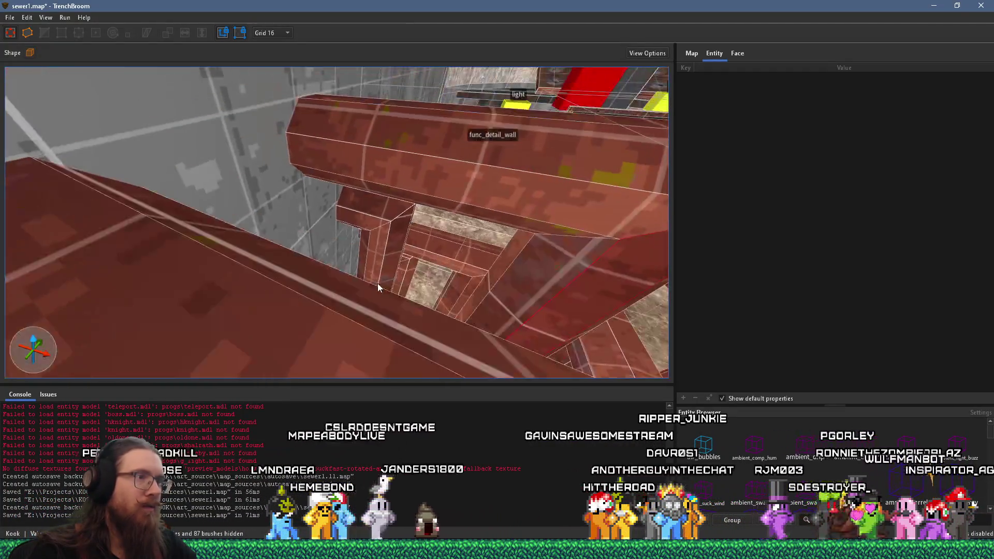
mouse_move(515, 285)
left_mouse_down()
mouse_move(443, 292)
mouse_move(395, 281)
mouse_move(381, 205)
mouse_move(455, 148)
mouse_move(534, 182)
mouse_move(591, 185)
mouse_move(532, 182)
mouse_move(453, 204)
mouse_move(512, 221)
mouse_move(363, 176)
mouse_move(401, 205)
left_mouse_up()
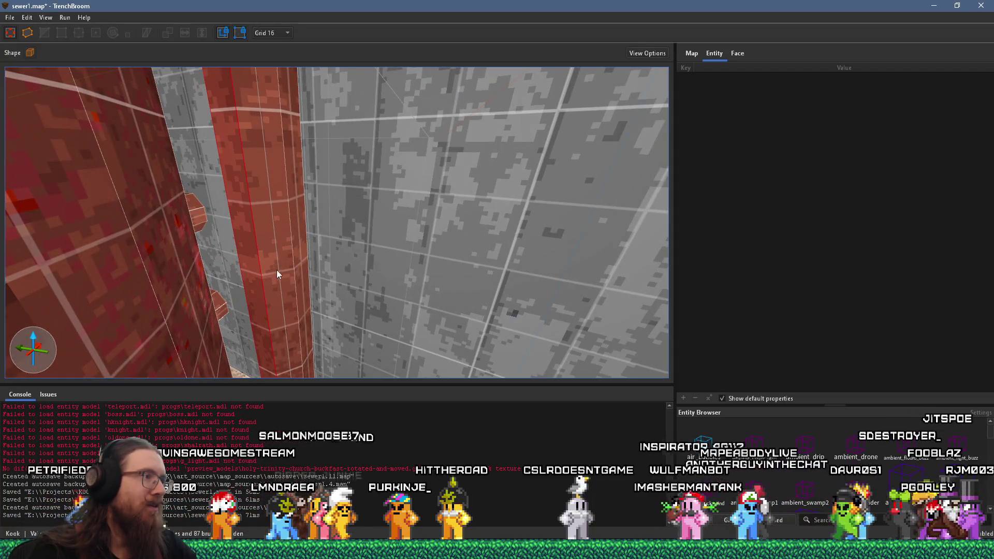
scroll(306, 266, "up", 3)
mouse_move(305, 266)
left_mouse_down()
mouse_move(288, 257)
mouse_move(223, 263)
mouse_move(317, 278)
mouse_move(333, 293)
left_mouse_up()
mouse_move(382, 222)
left_mouse_down()
mouse_move(391, 242)
mouse_move(458, 233)
mouse_move(444, 228)
mouse_move(472, 210)
mouse_move(444, 210)
mouse_move(476, 206)
mouse_move(269, 245)
mouse_move(378, 233)
mouse_move(338, 251)
mouse_move(284, 244)
mouse_move(262, 175)
left_mouse_up()
Step: Inspect the red ledge and pillar from several angles, then save sewer1.map
left_click(269, 185, "shift")
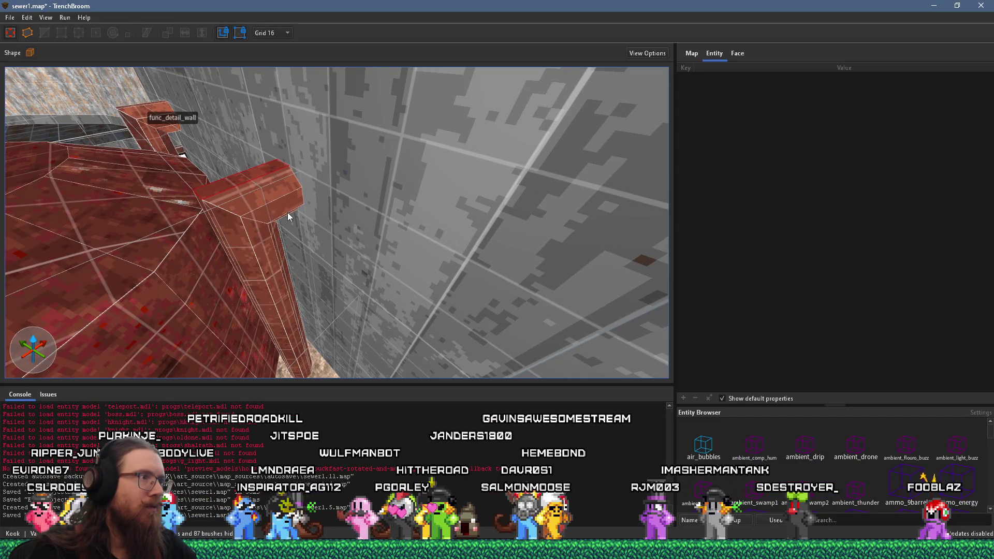
mouse_move(287, 215)
left_mouse_down()
mouse_move(456, 201)
mouse_move(404, 181)
mouse_move(420, 126)
mouse_move(334, 182)
left_mouse_up()
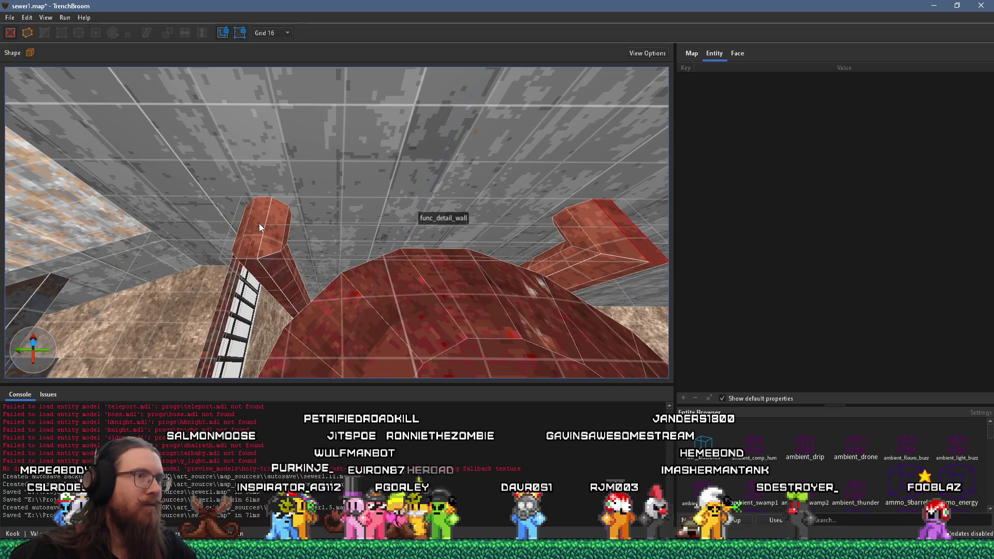
mouse_move(268, 228)
left_mouse_down()
mouse_move(280, 219)
mouse_move(219, 185)
mouse_move(251, 170)
mouse_move(271, 195)
left_mouse_up()
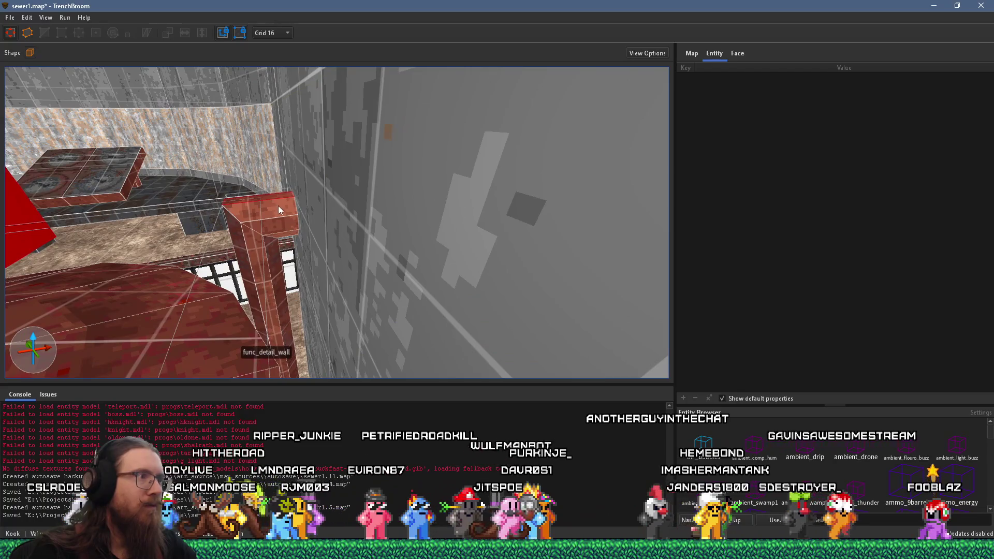
left_click_drag(251, 232, 323, 258)
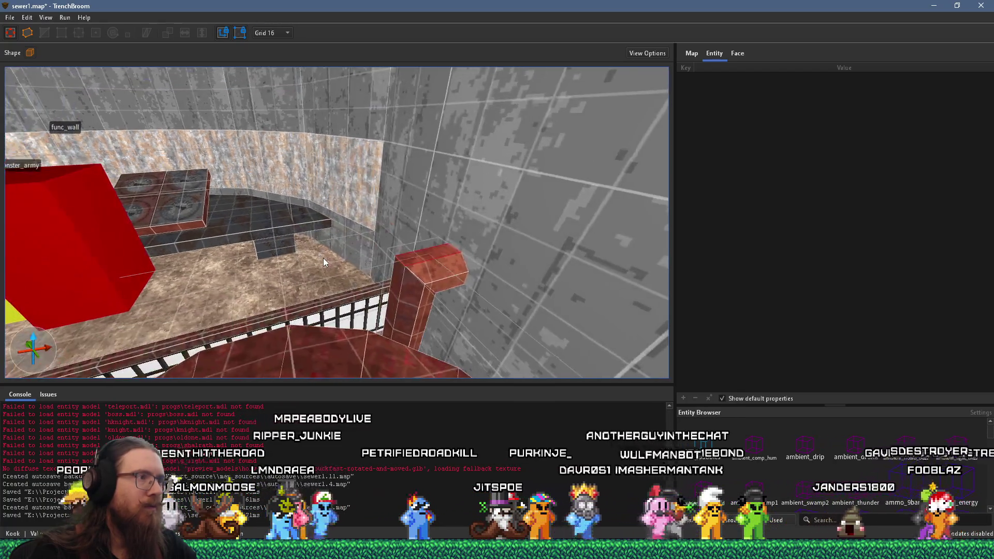
mouse_move(400, 286)
left_mouse_down()
mouse_move(319, 262)
mouse_move(225, 262)
mouse_move(439, 224)
mouse_move(340, 287)
mouse_move(285, 281)
mouse_move(322, 252)
mouse_move(289, 182)
mouse_move(256, 185)
mouse_move(336, 194)
left_mouse_up()
scroll(385, 298, "up", 5)
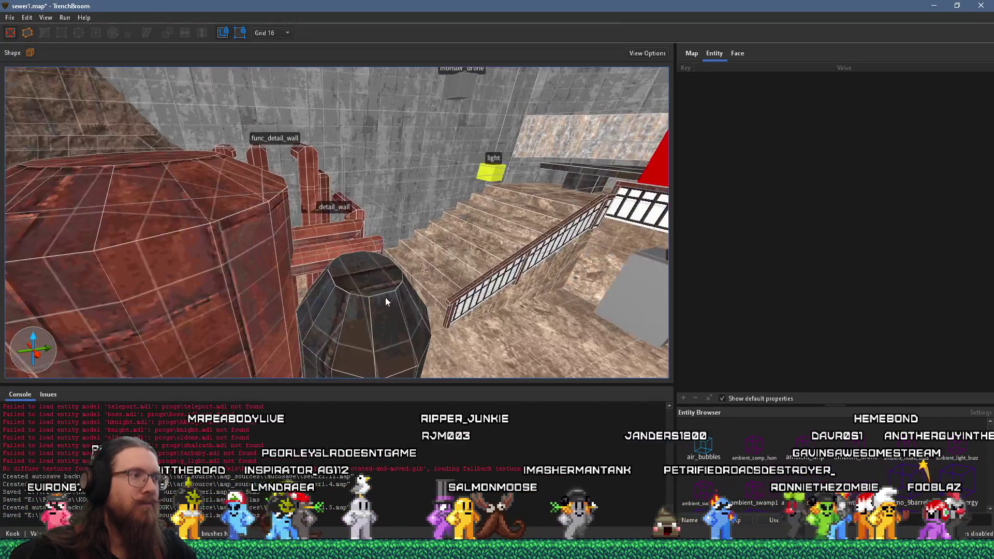
mouse_move(392, 202)
left_mouse_down()
mouse_move(309, 191)
mouse_move(197, 303)
mouse_move(282, 195)
mouse_move(333, 279)
mouse_move(328, 231)
mouse_move(259, 165)
left_mouse_up()
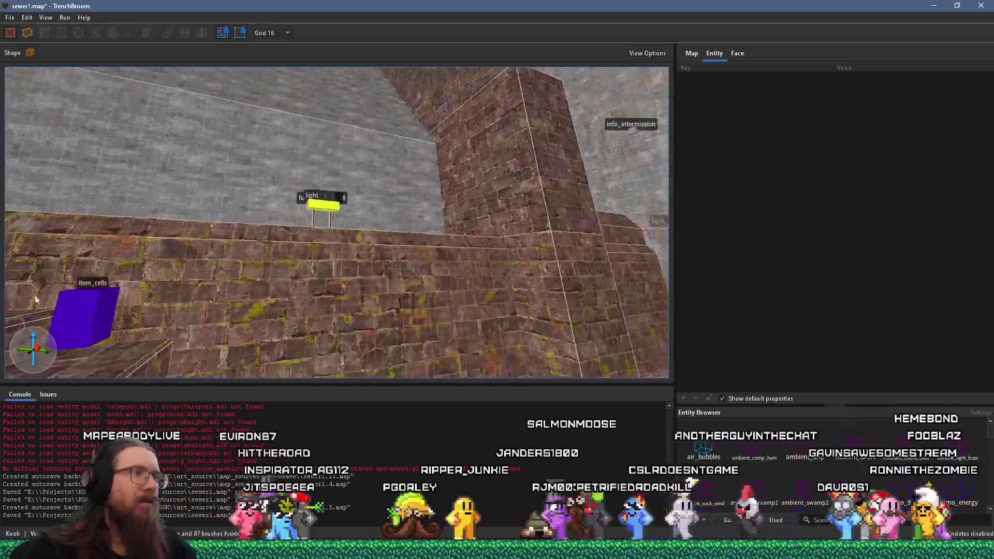
left_click(10, 17)
left_click(26, 46)
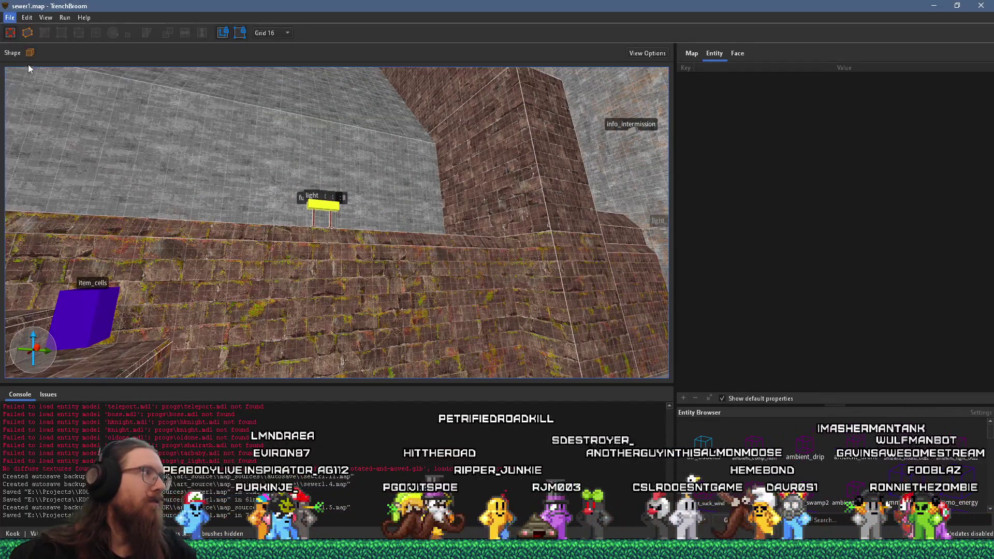
Step: Compile sewer1.map with the qbsp profile and close the compiler after exit code 0
left_click(64, 17)
left_click(70, 30)
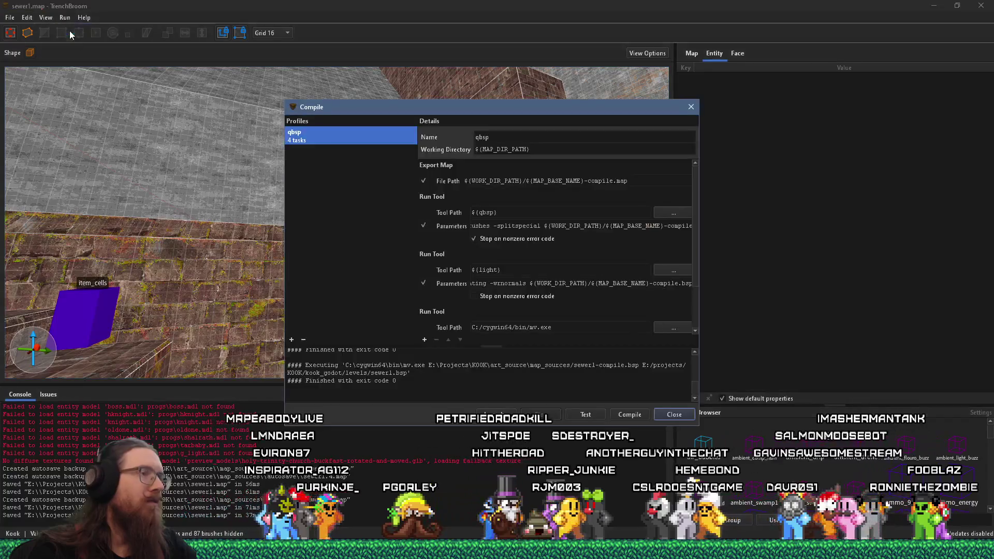
left_click(628, 414)
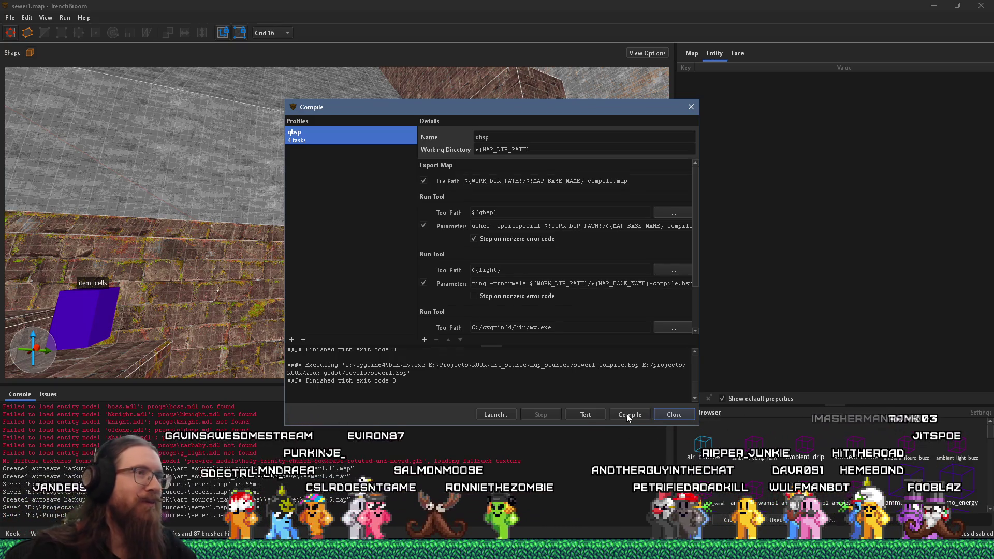
left_click(693, 107)
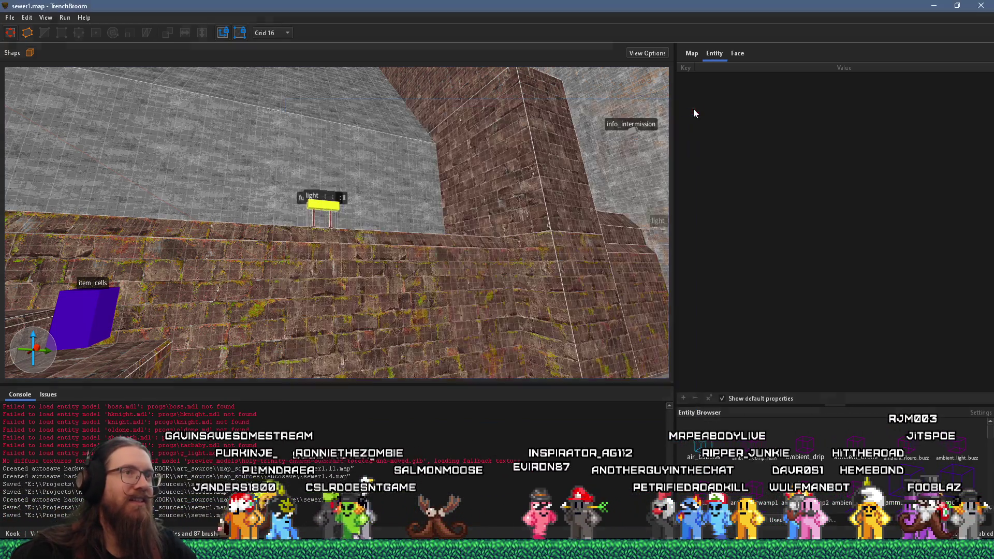
Step: Switch to the sewer1.tscn - KOOK Godot window and run the game
key("super+Tab")
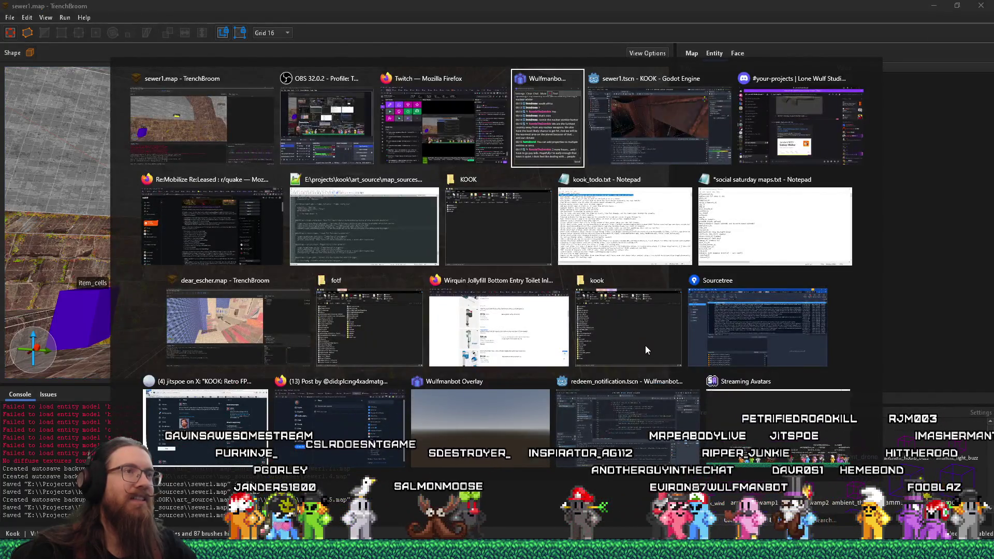
left_click(637, 150)
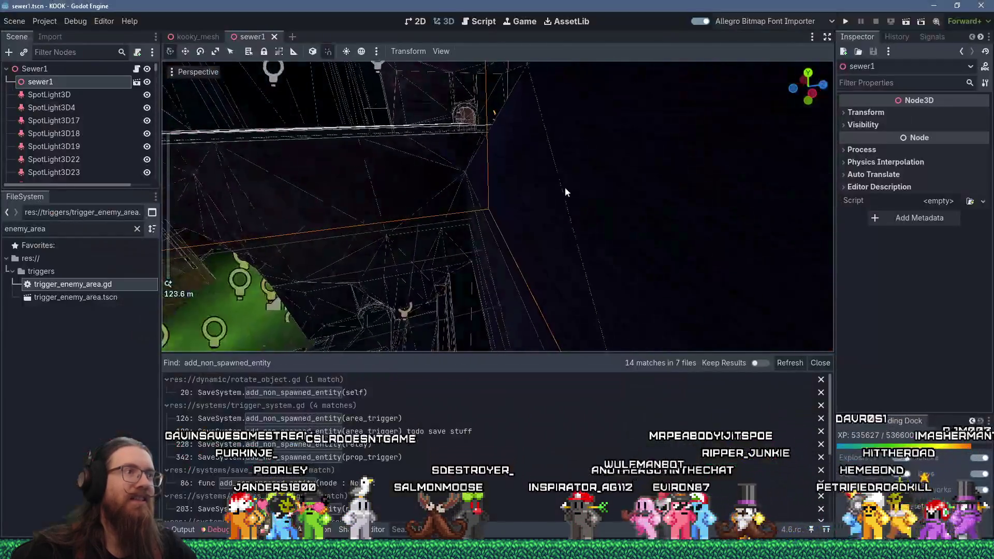
left_click_drag(565, 192, 666, 146)
left_click(847, 24)
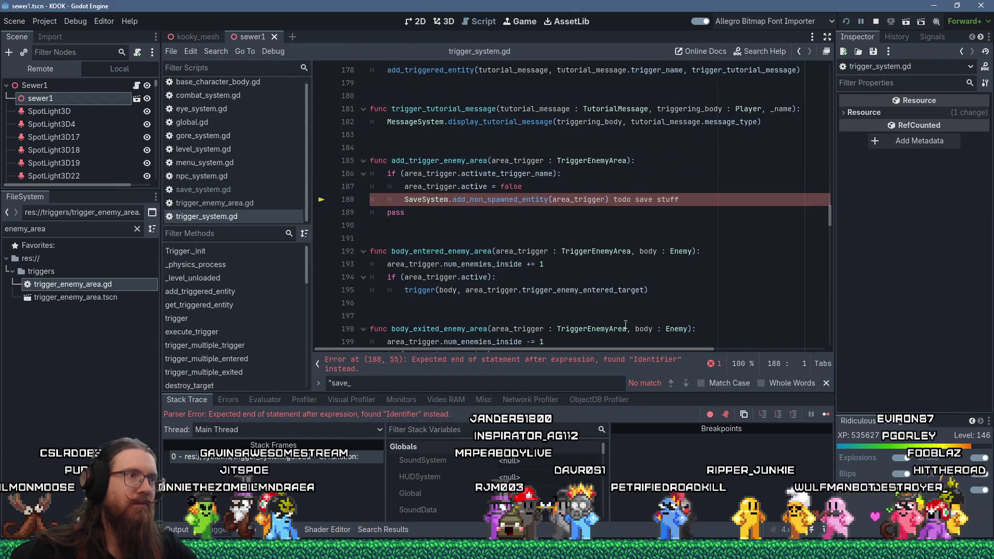
Step: Stop the running game and review trigger_system.gd around line 188
left_click(876, 21)
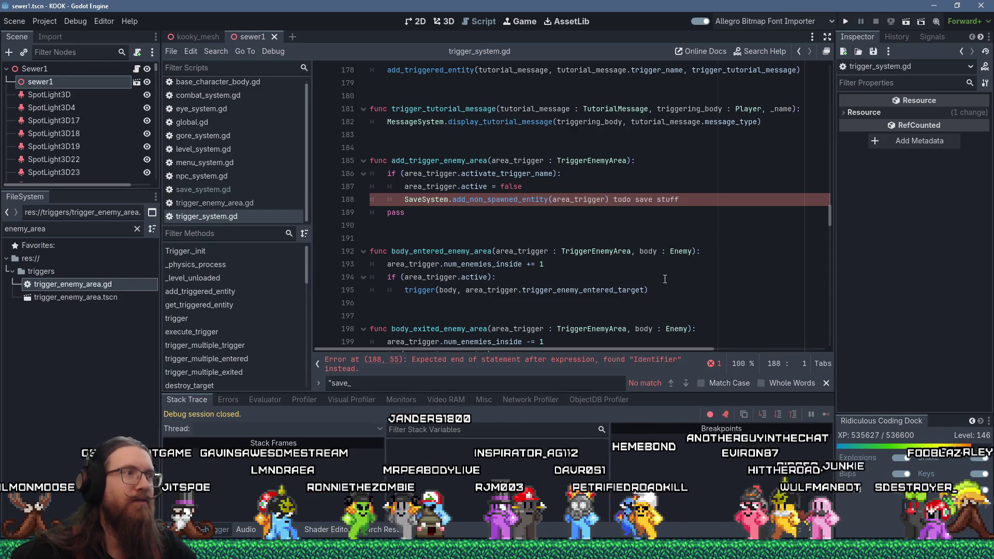
left_click(510, 200)
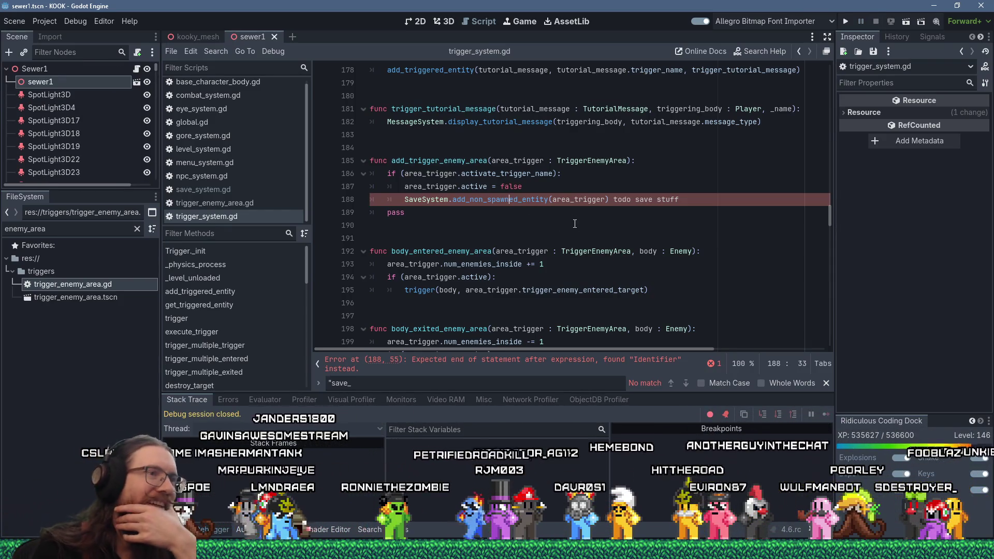
scroll(576, 230, "up", 2)
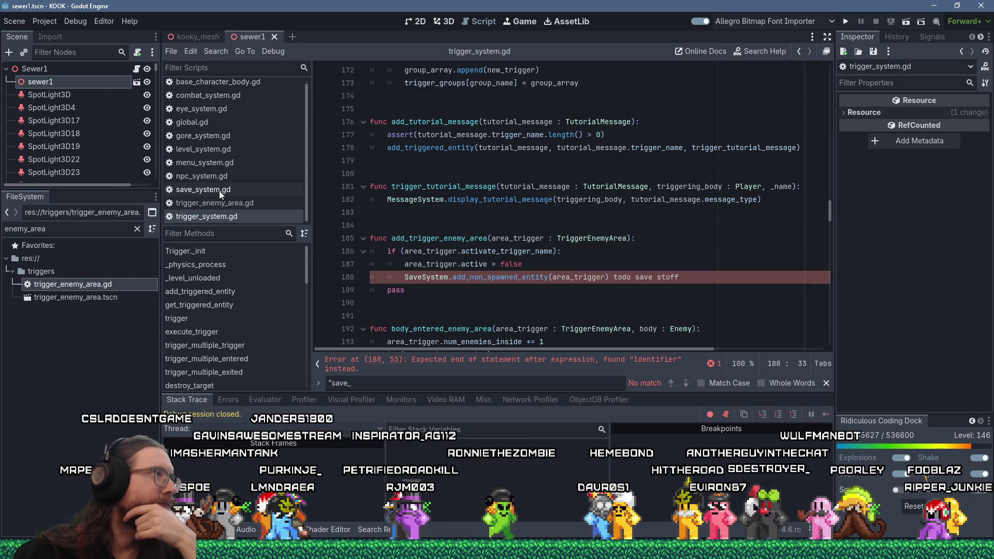
scroll(232, 84, "down", 3)
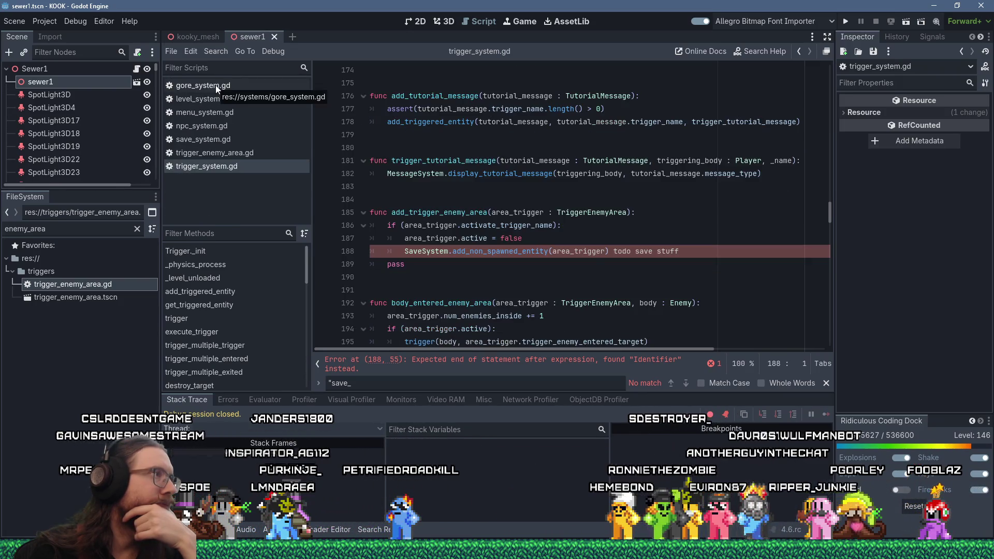
scroll(215, 85, "down", 2)
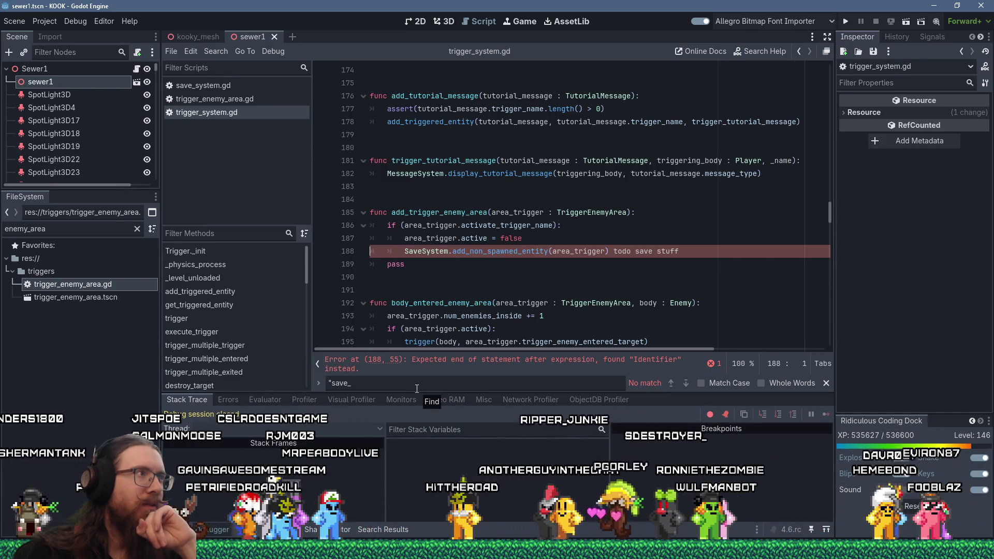
Step: Search the whole project for add_non_spawned_entity with Find in Files
double_click(500, 251)
left_click(216, 51)
left_click(236, 126)
left_click(489, 327)
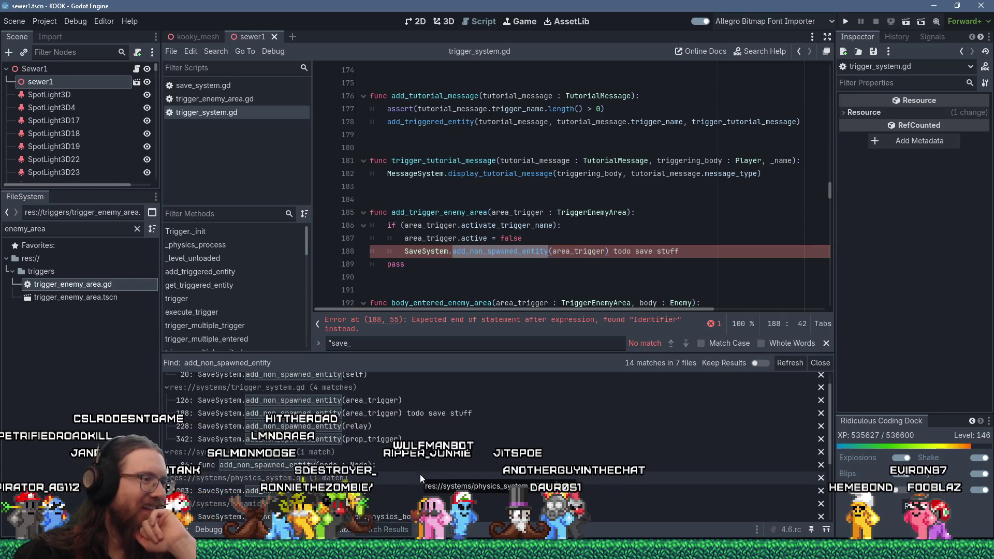
Step: Browse the search results and open the rotate_object.gd match at line 20
scroll(420, 474, "down", 1)
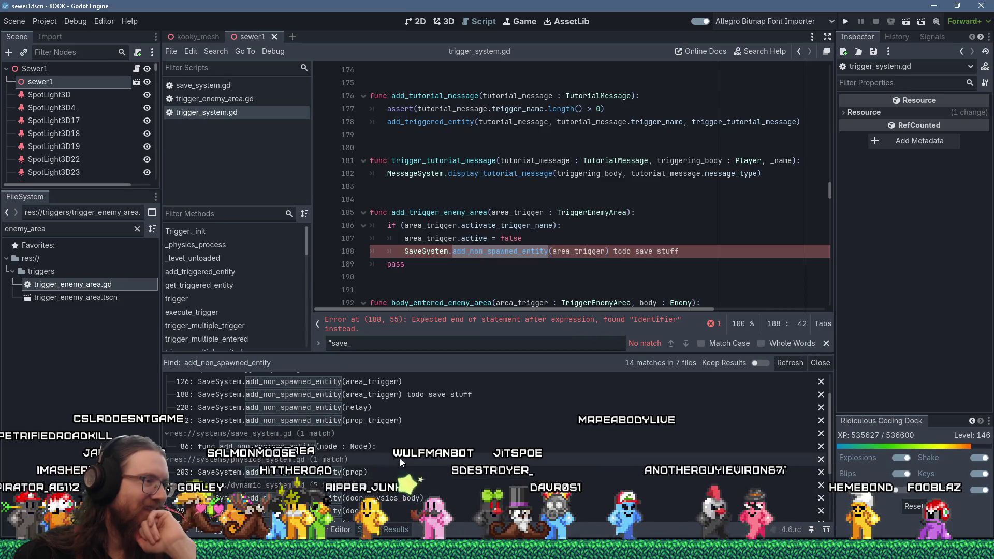
scroll(393, 453, "up", 2)
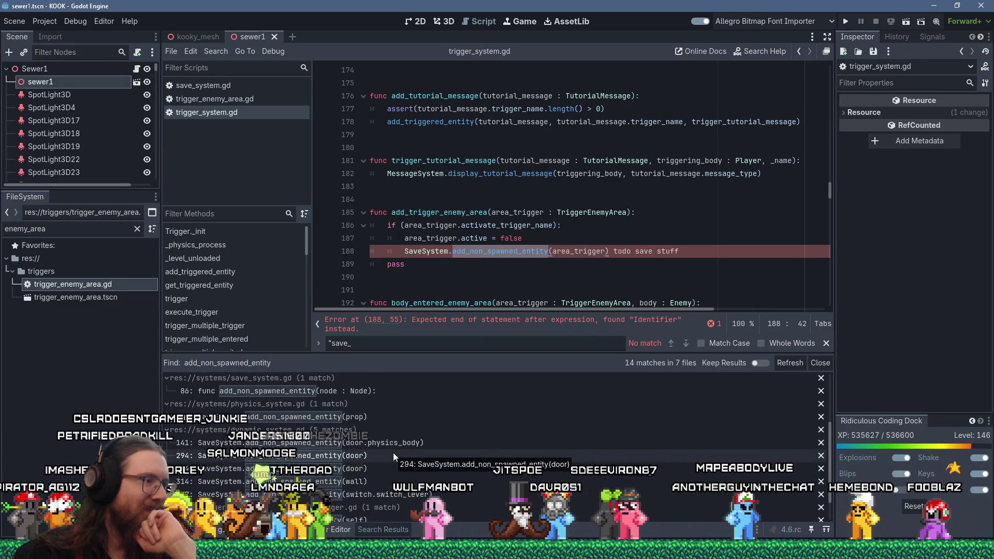
scroll(393, 453, "up", 1)
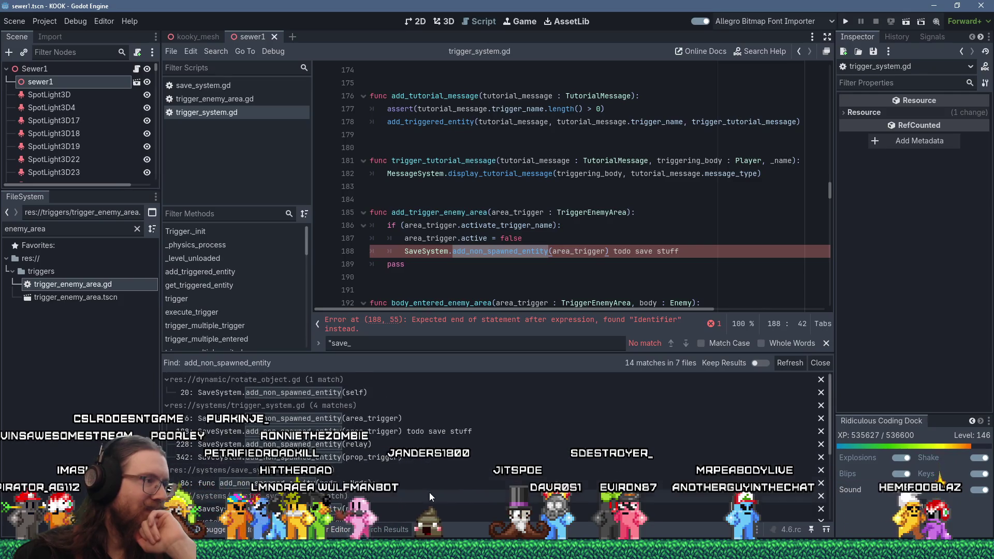
left_click(356, 392)
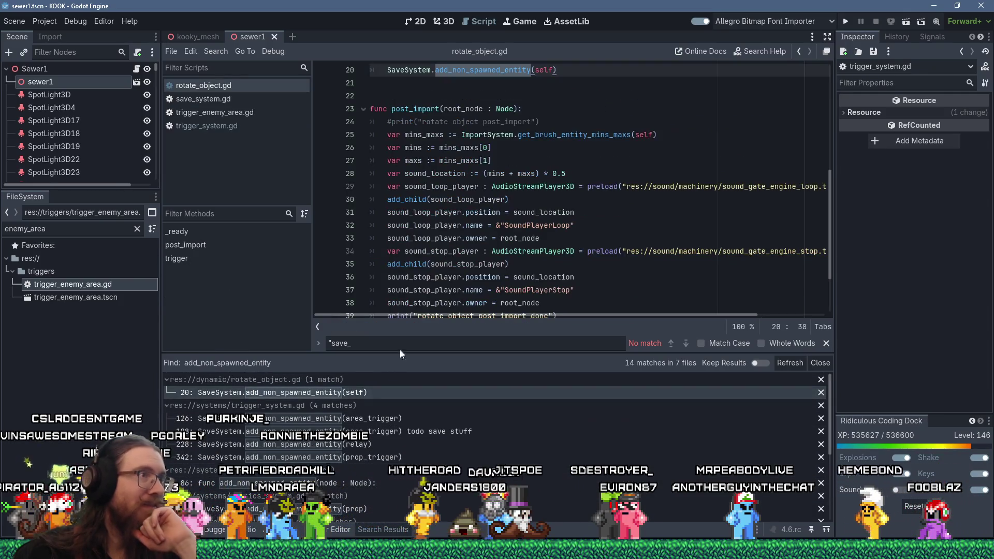
scroll(464, 242, "up", 2)
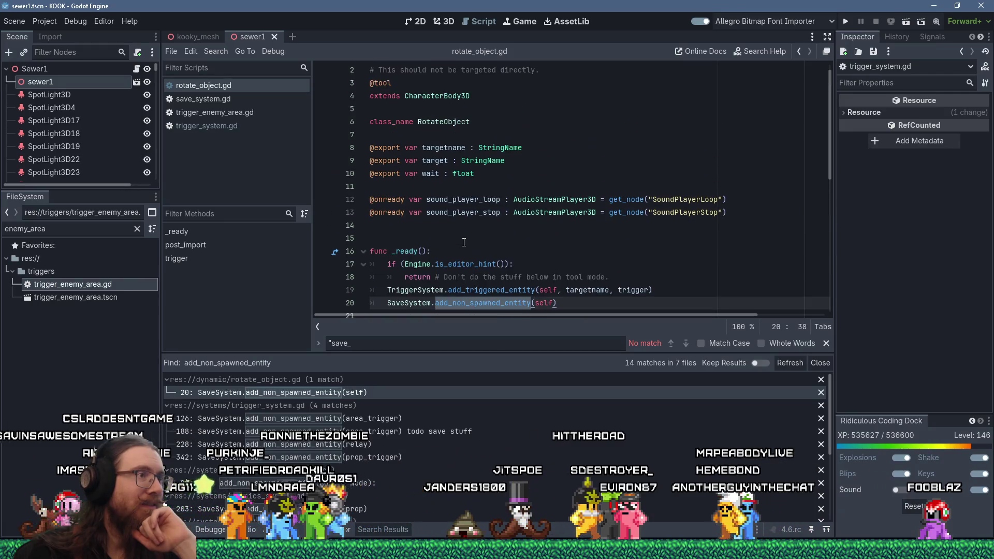
scroll(464, 242, "up", 1)
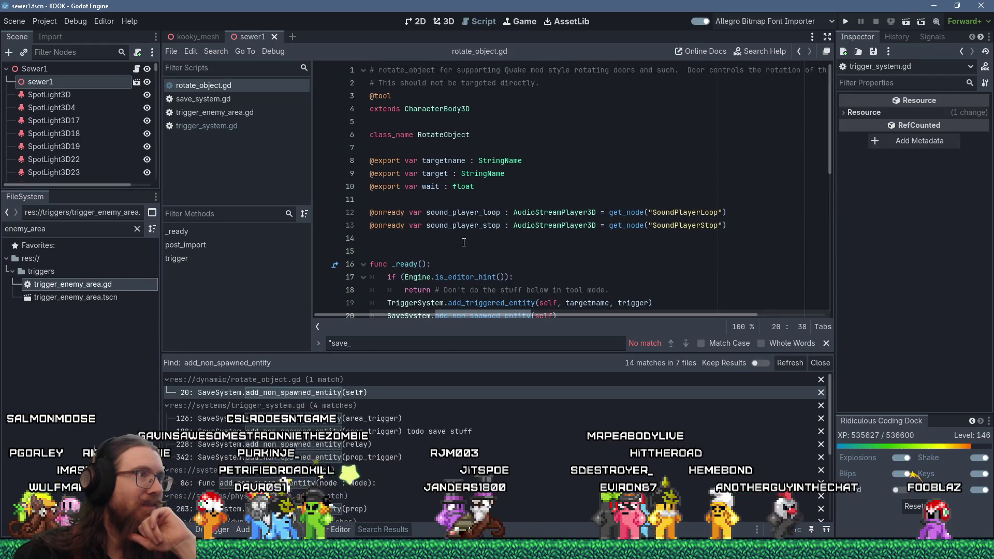
scroll(464, 242, "down", 2)
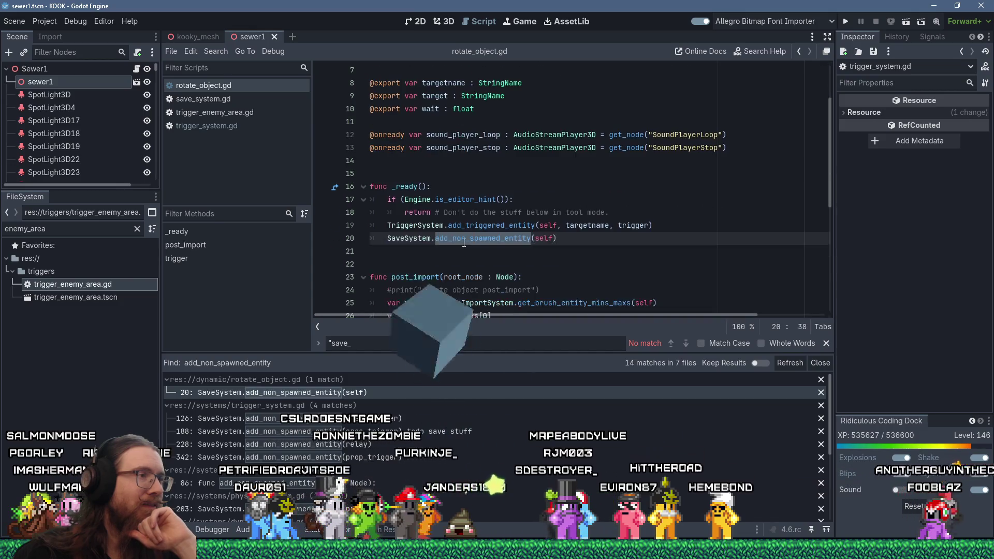
scroll(464, 242, "down", 4)
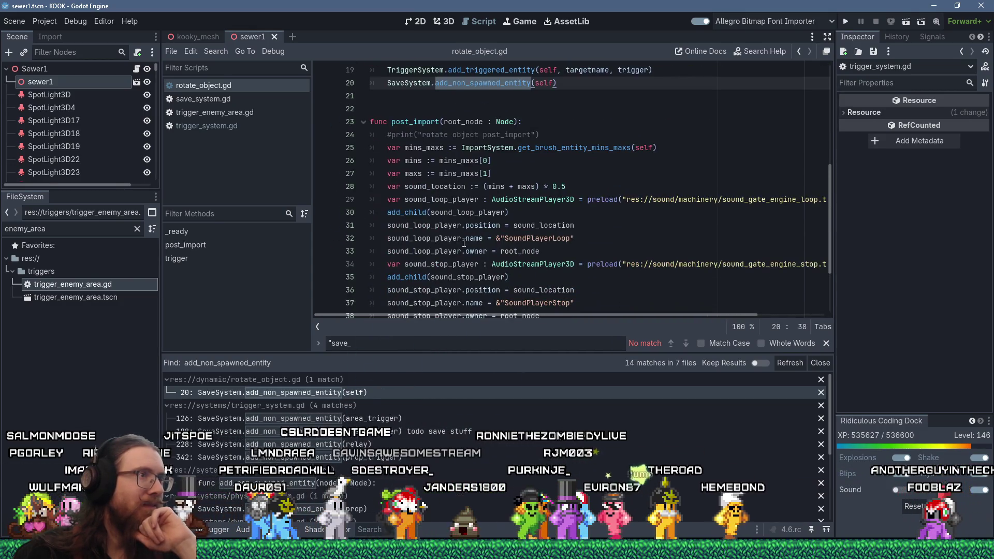
scroll(464, 242, "up", 2)
scroll(457, 428, "down", 3)
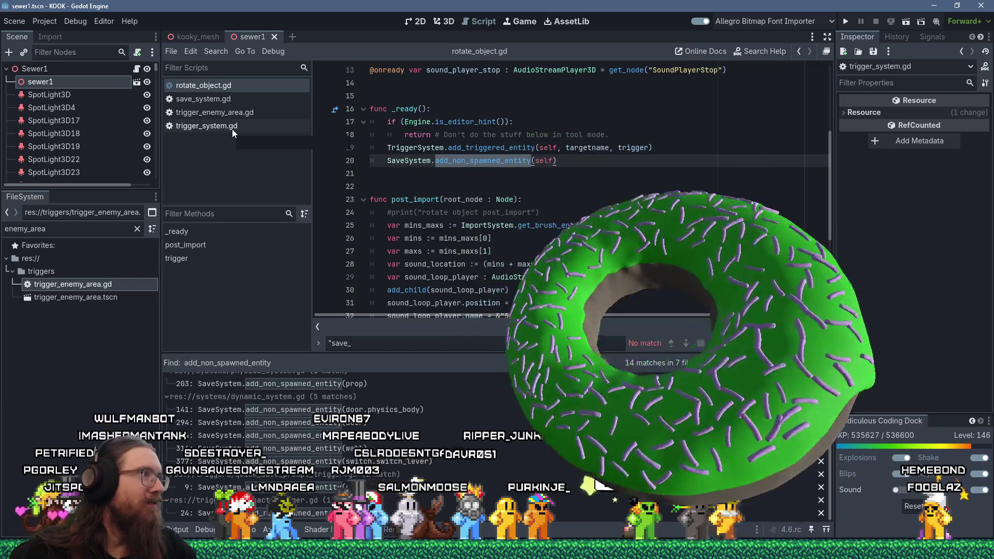
Step: Check the TriggerEnemyArea type's actions in trigger_system.gd, then switch to save_system.gd
left_click(232, 129)
left_click(591, 226)
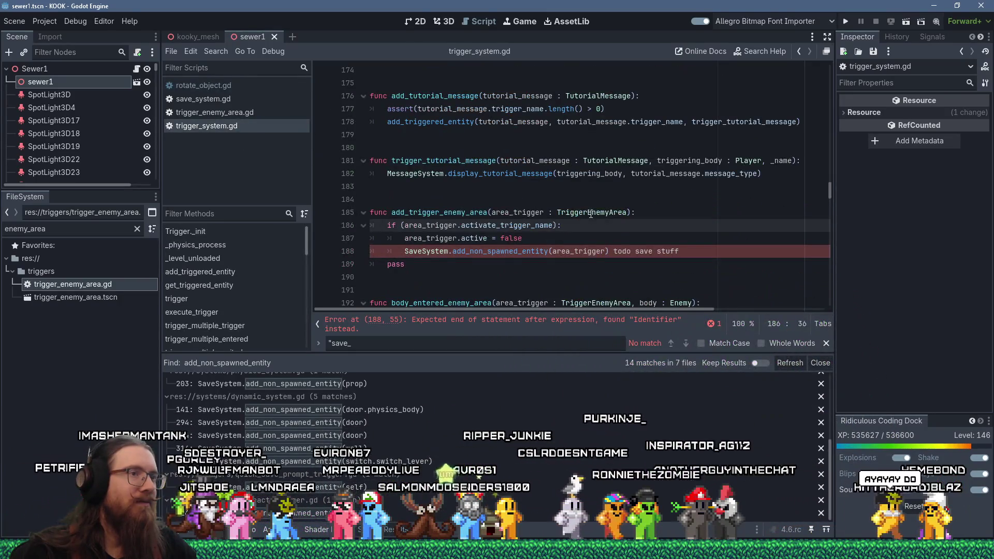
double_click(591, 214)
right_click(591, 214)
left_click(614, 287)
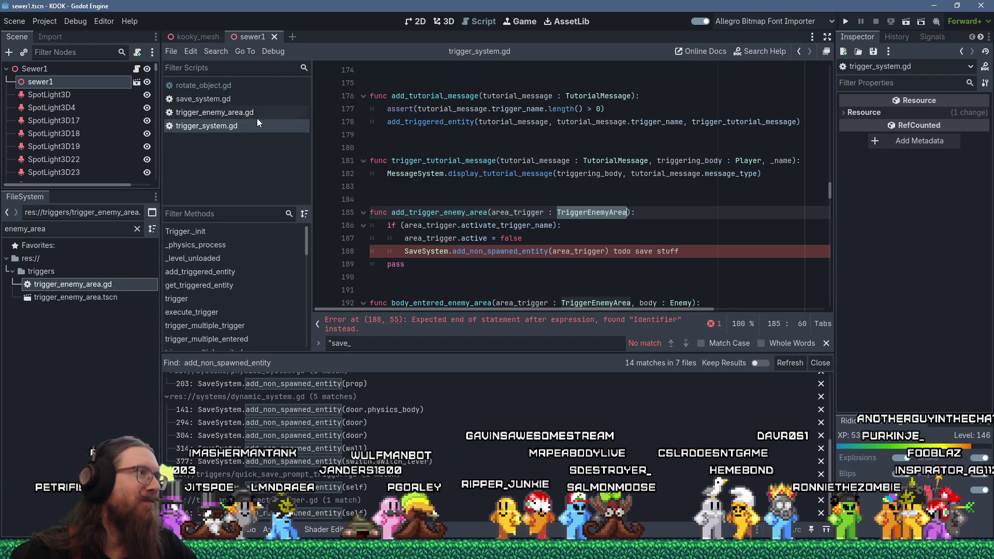
left_click(220, 100)
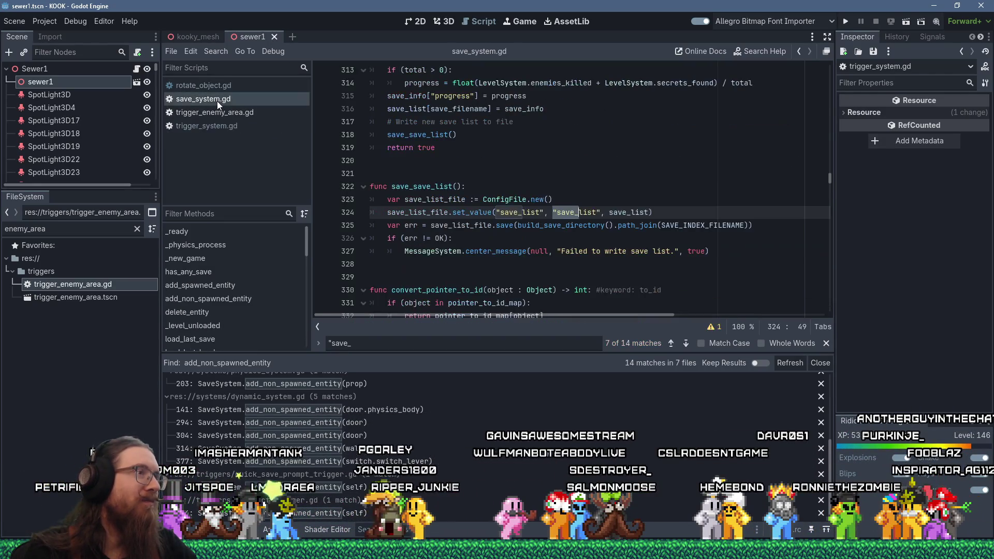
Step: Search save_system.gd for "is" to find the type checks
left_click(558, 179)
key("ctrl+f")
type("is")
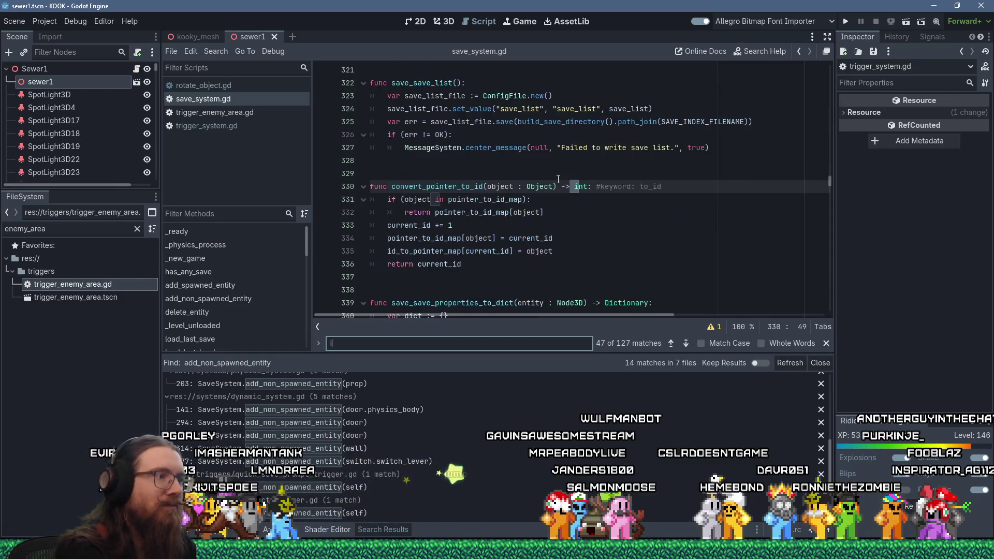
left_click(558, 176)
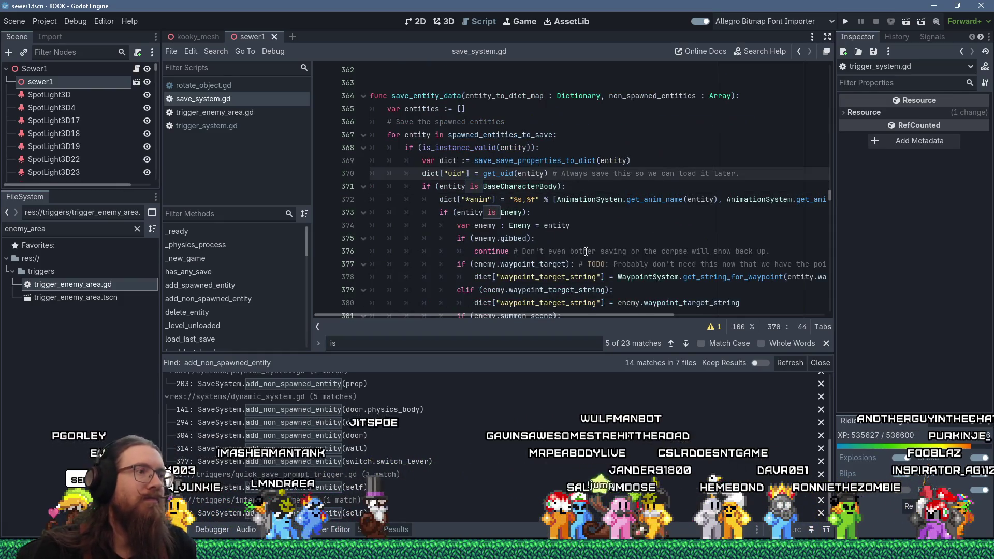
scroll(479, 237, "down", 12)
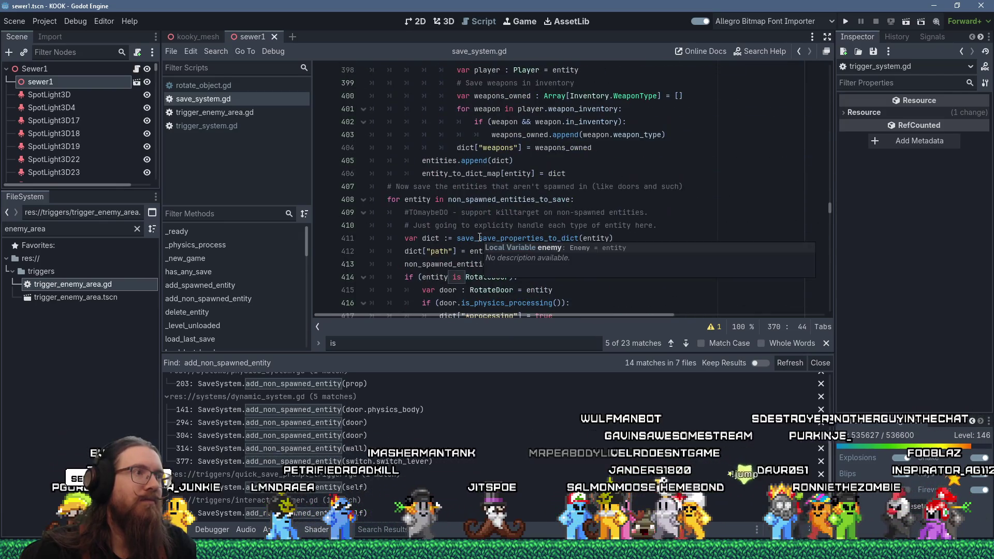
scroll(480, 237, "up", 13)
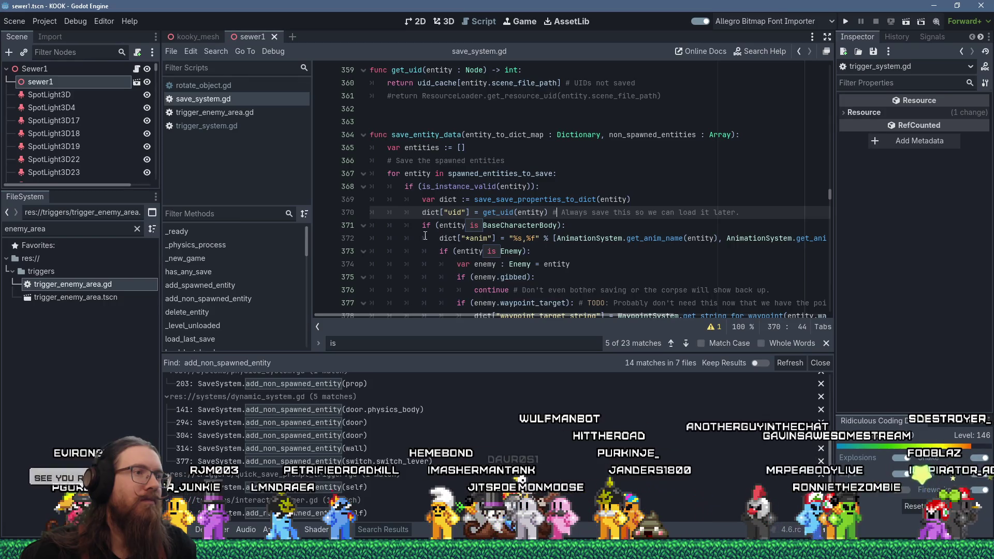
Step: Collapse and re-expand the BaseCharacterBody if-block in save_entity_data
left_click(430, 220)
scroll(429, 220, "down", 3)
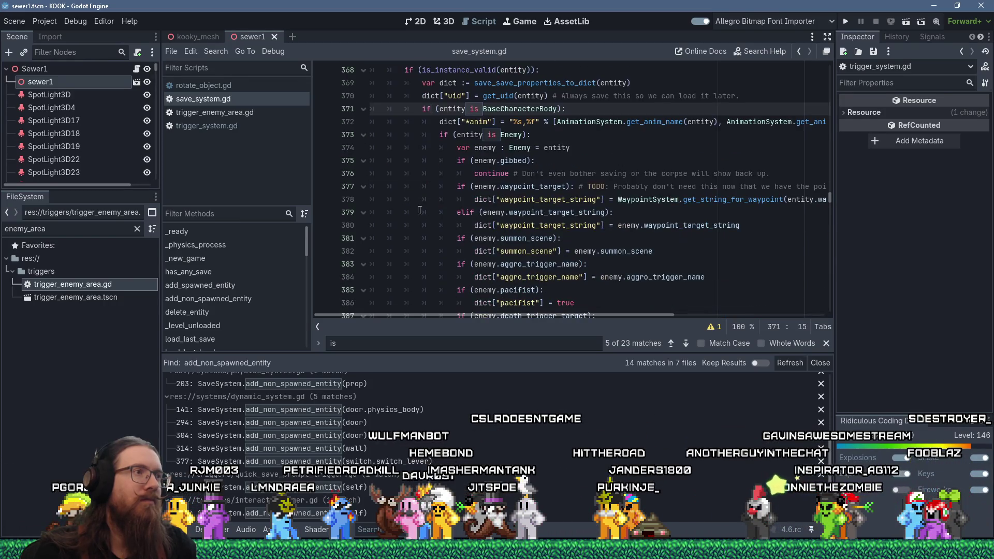
left_click(364, 110)
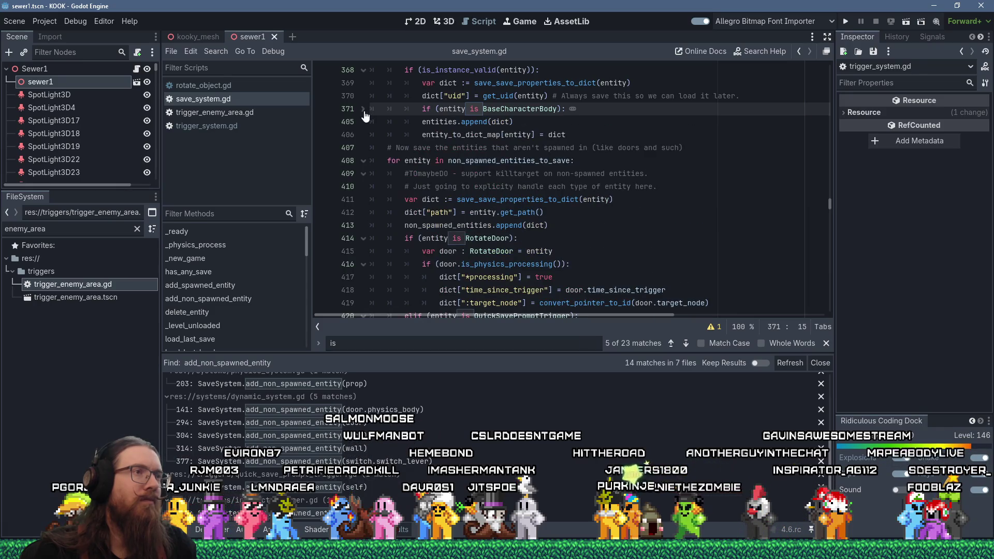
scroll(377, 135, "up", 3)
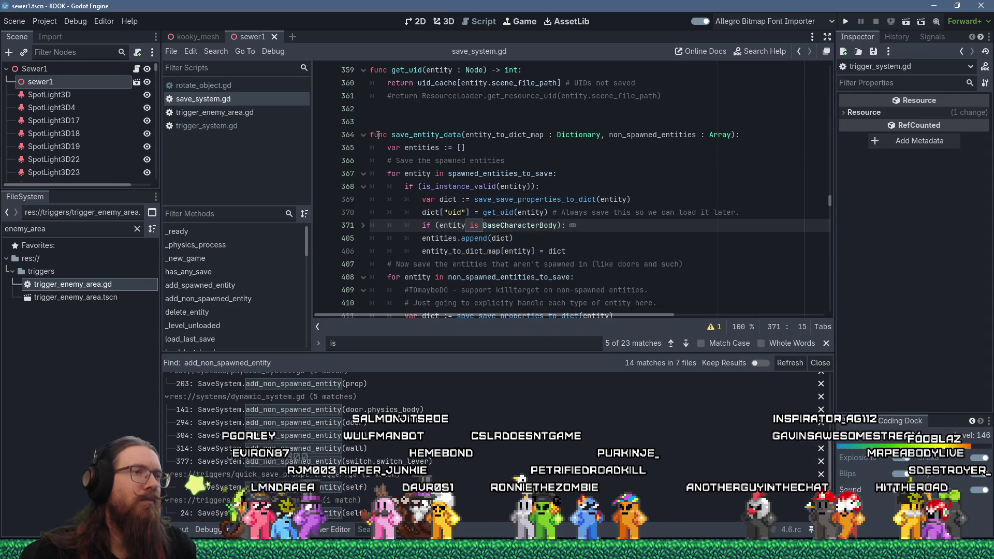
left_click(362, 226)
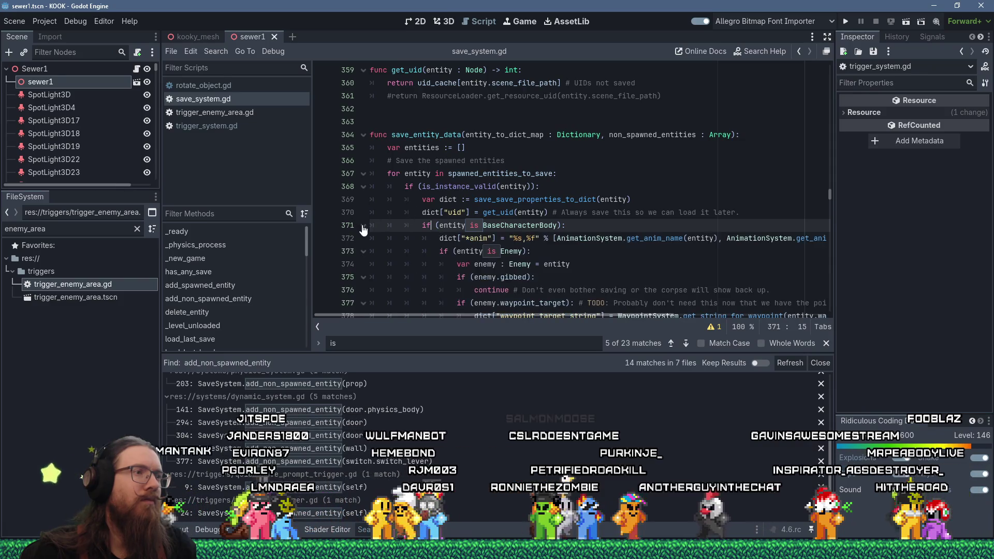
scroll(446, 236, "down", 11)
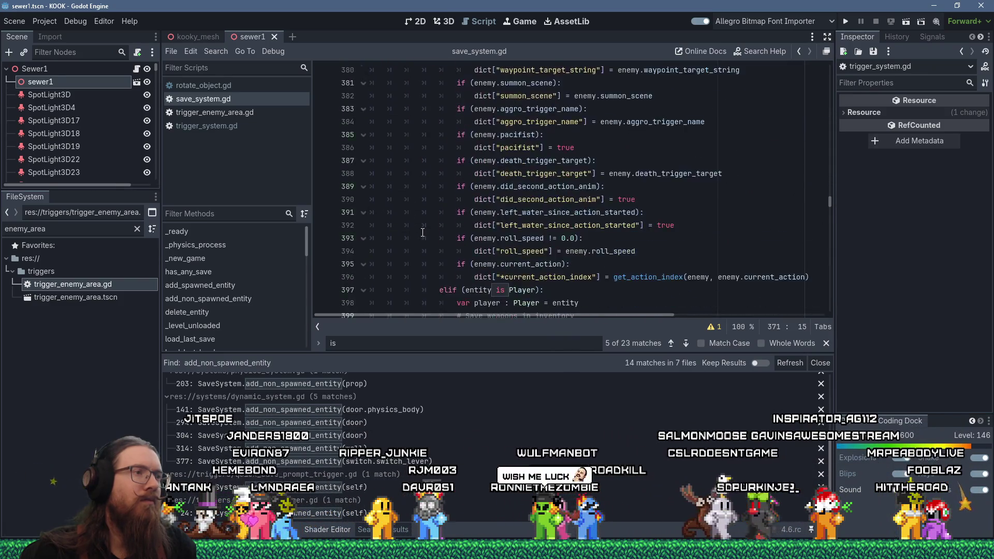
Step: Insert a new line above entities.append(dict)
left_click(422, 233)
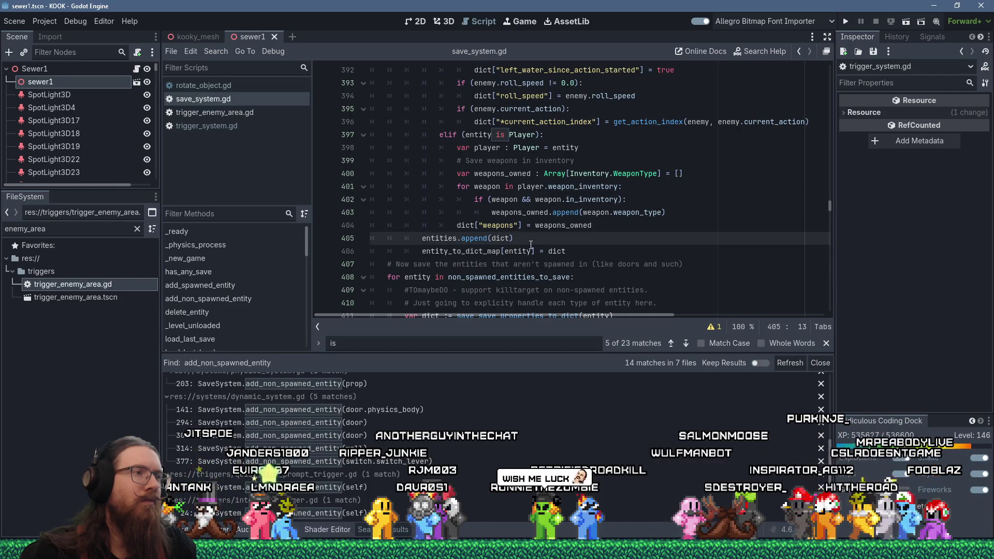
scroll(564, 251, "up", 9)
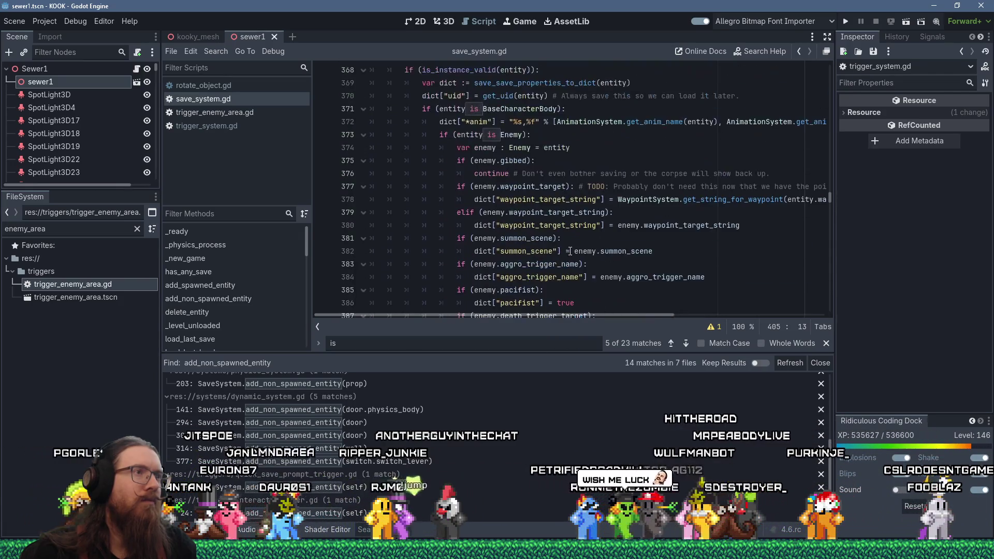
scroll(570, 251, "up", 2)
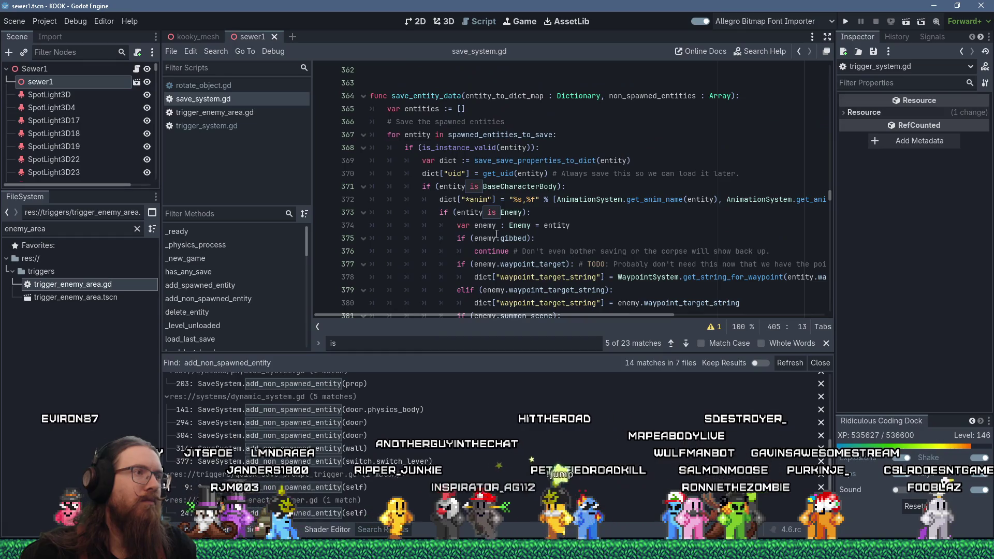
scroll(496, 234, "down", 12)
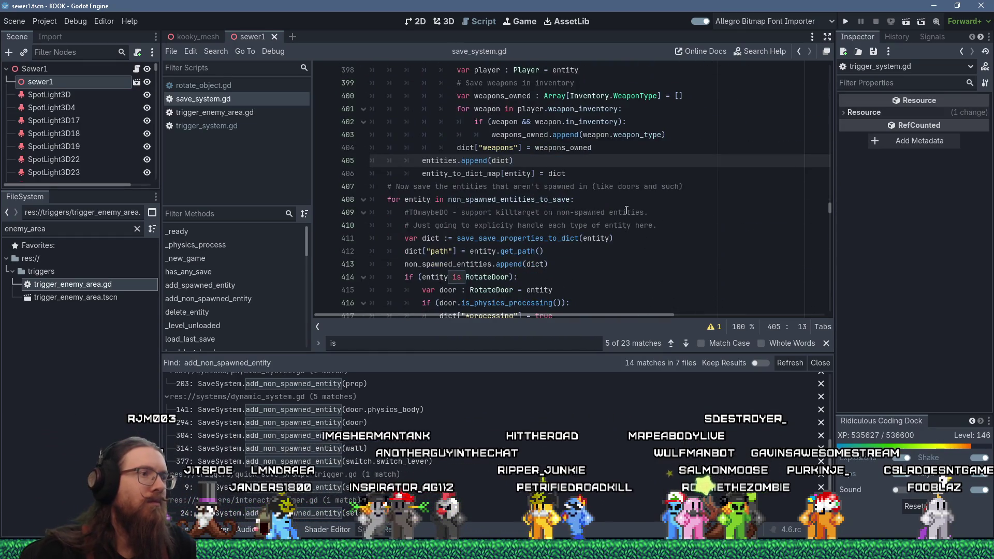
key("Return")
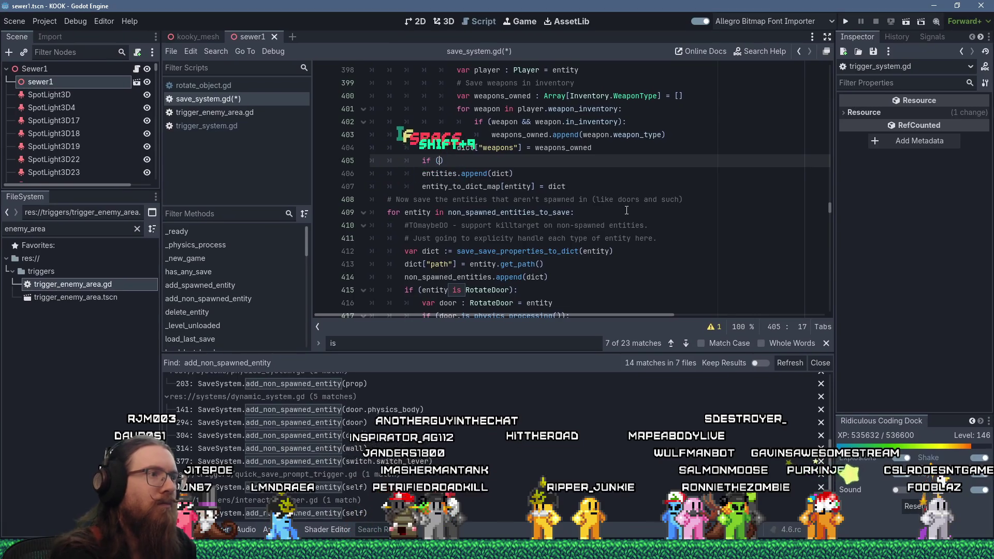
type("if ()")
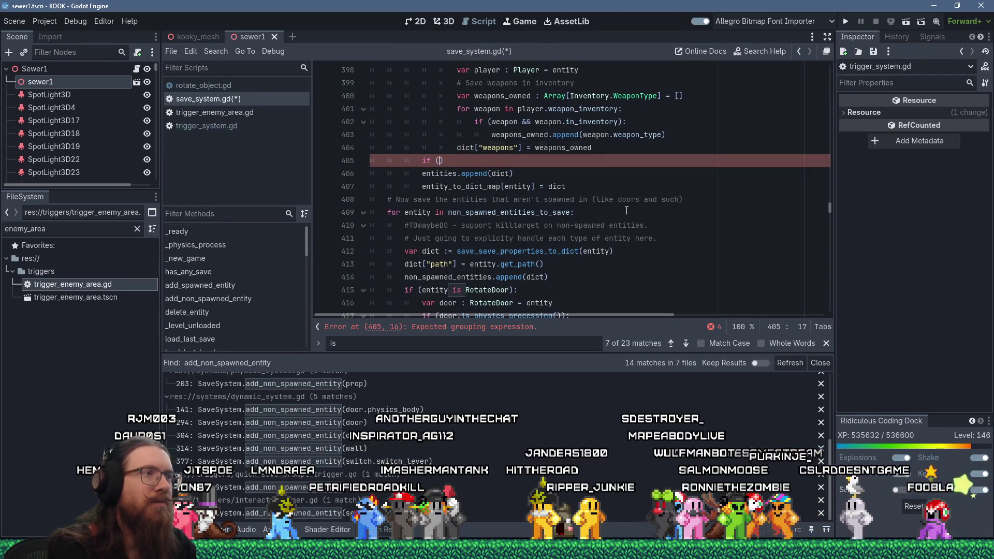
Step: Replace the unfinished line with an elif TriggerEnemyArea branch checking entity.activate_trigger_name
key("BackSpace")
key("BackSpace")
key("BackSpace")
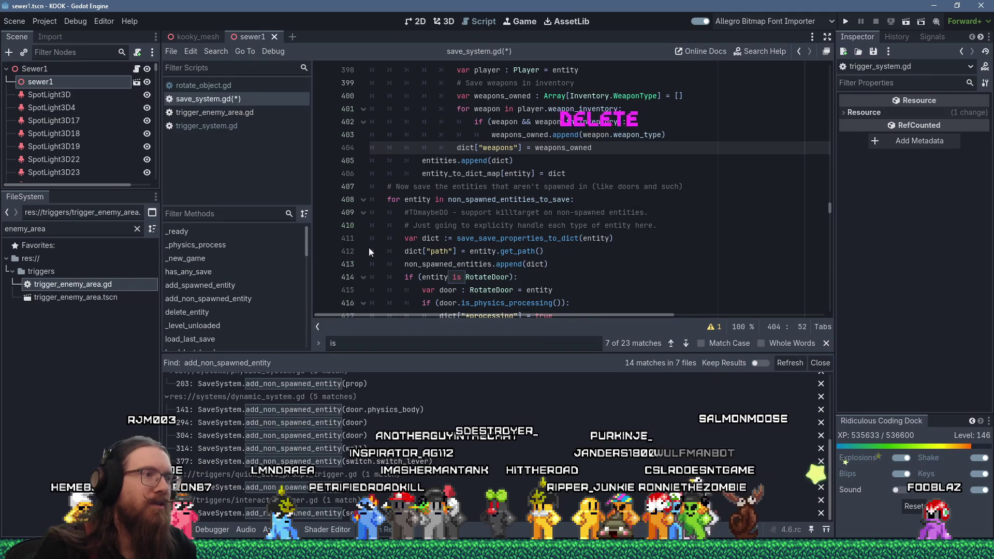
scroll(377, 252, "down", 5)
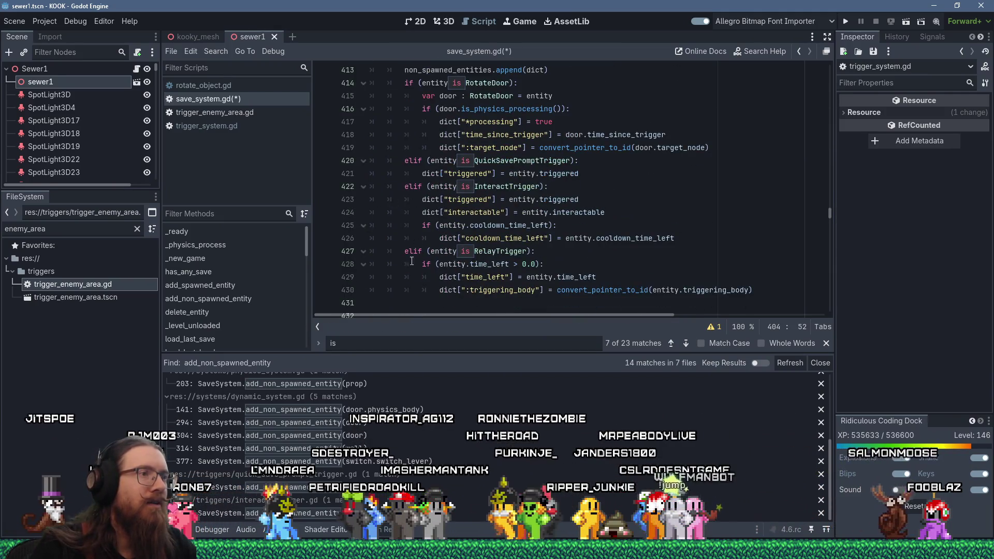
left_click(413, 302)
key("Tab")
type("lif (entity i")
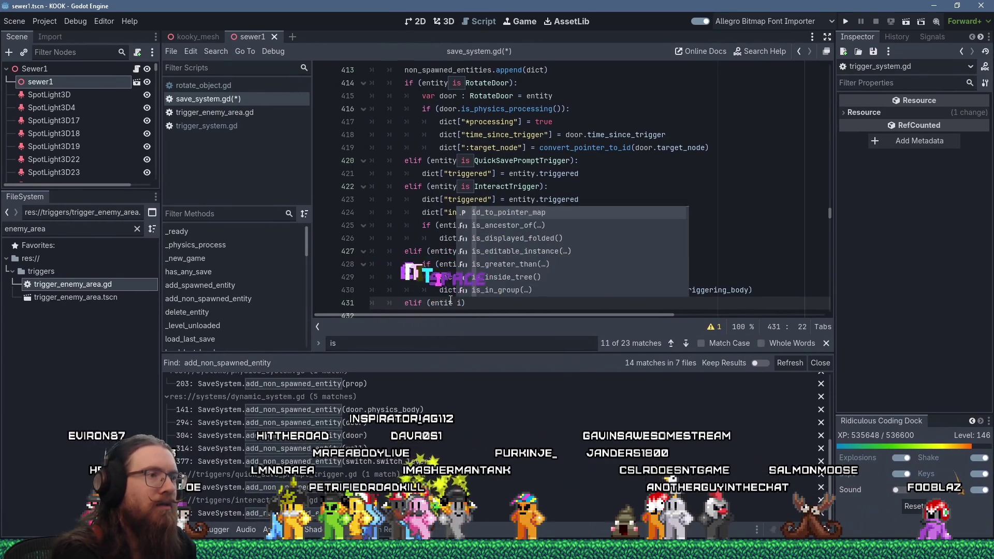
type("s)")
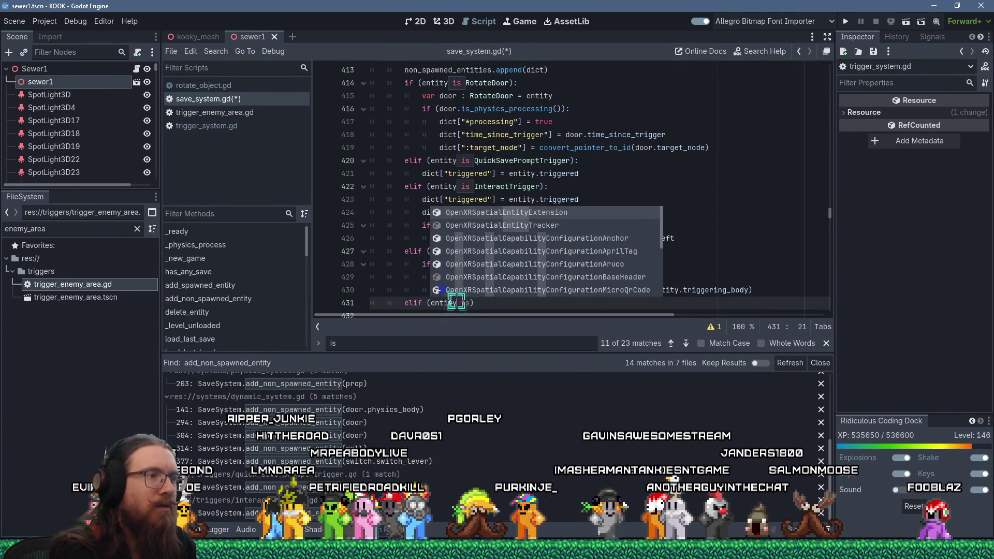
type(" TriggerEnemyArea")
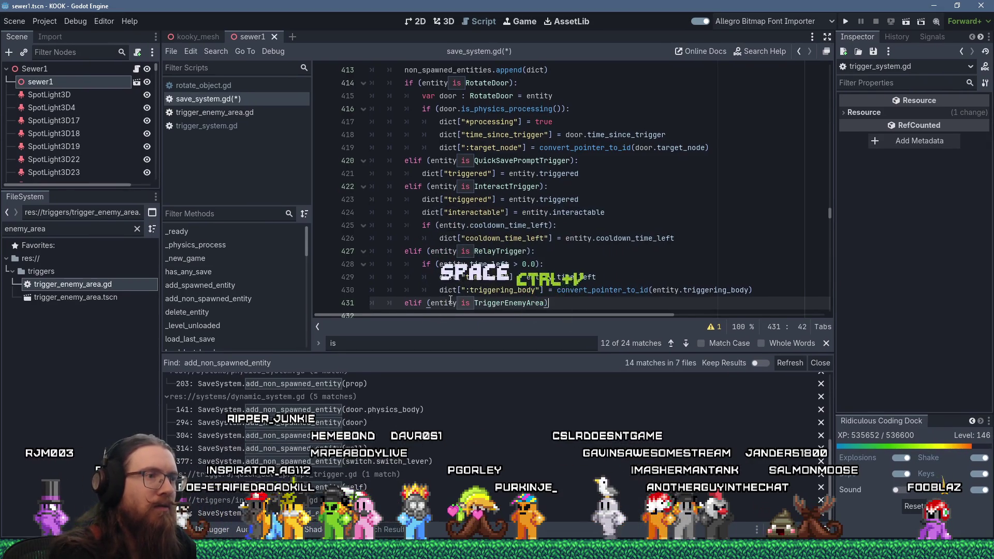
type(":")
key("Return")
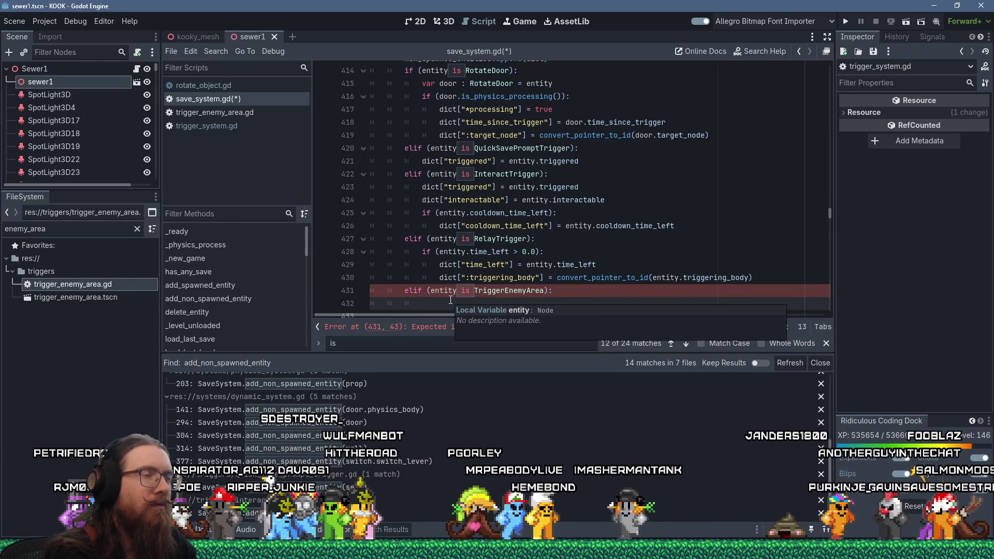
type("if (")
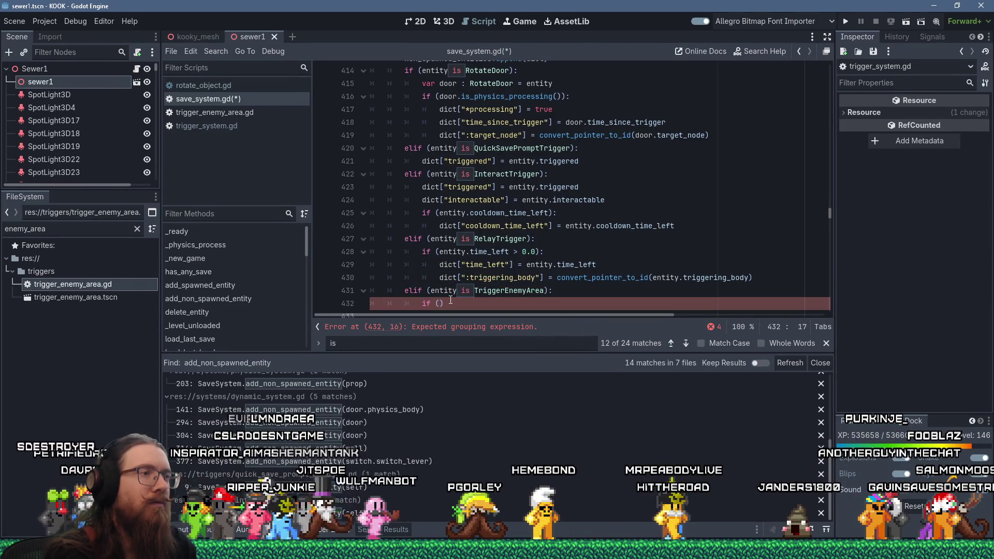
type("entity")
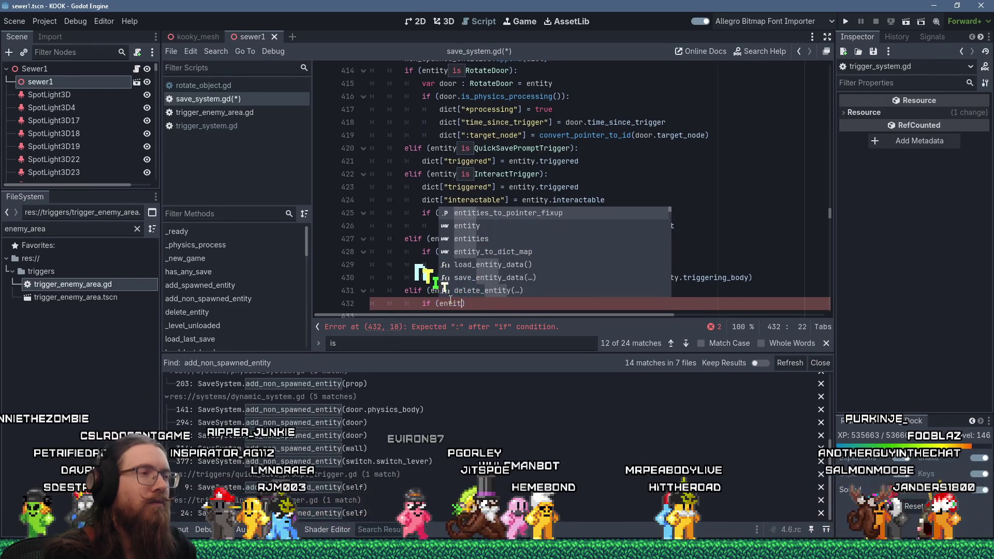
type(".")
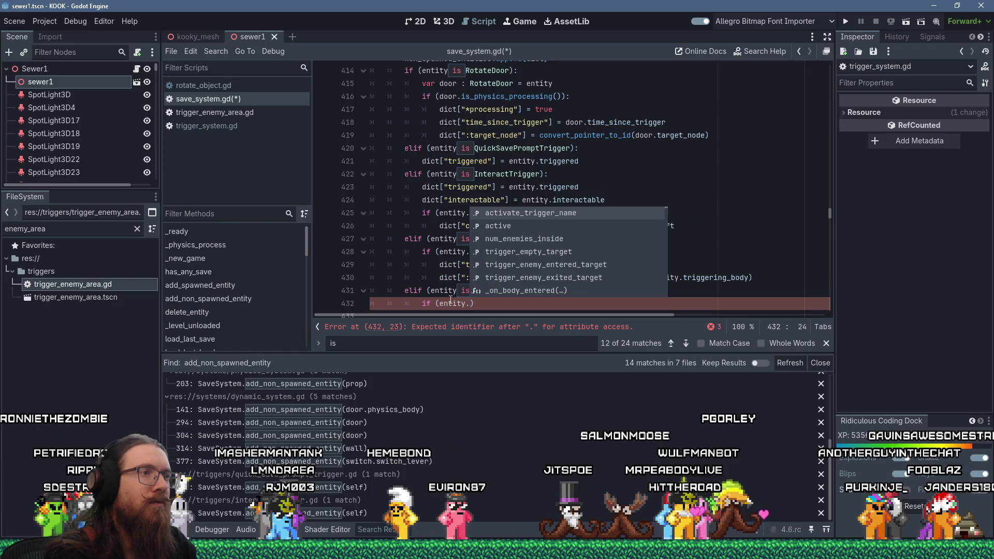
key("Return")
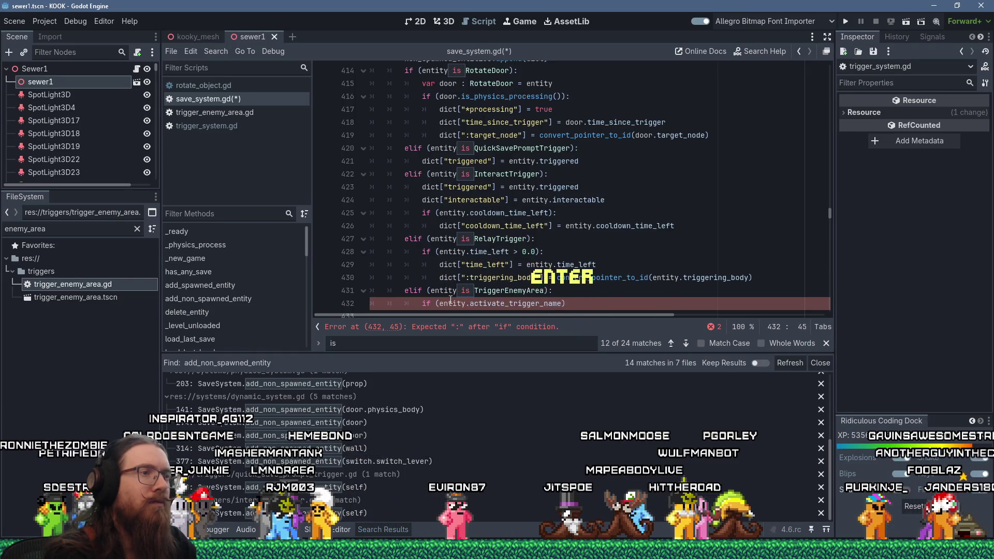
Step: Inside that check, store dict["active"] = entity.active on line 433
key("Return")
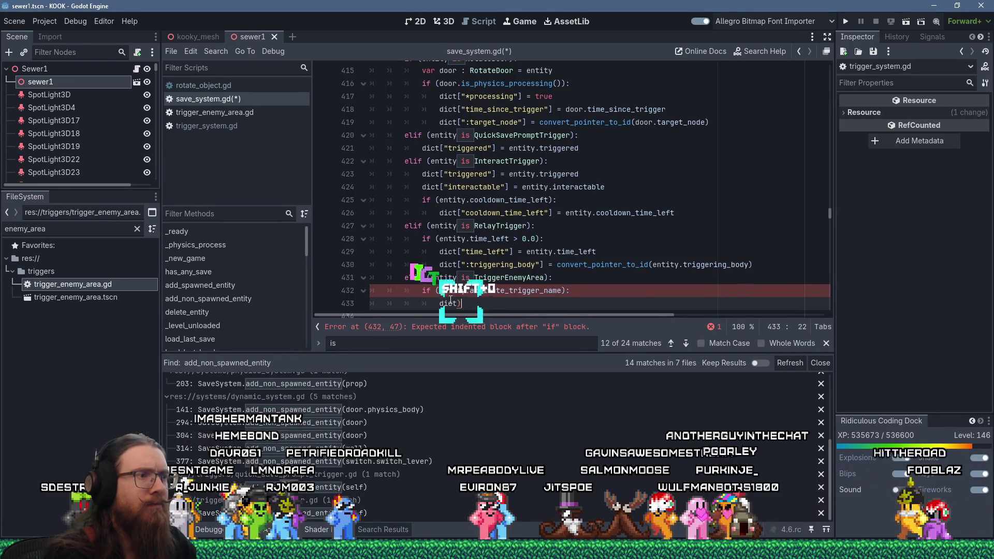
type("D")
key("BackSpace")
type("[")
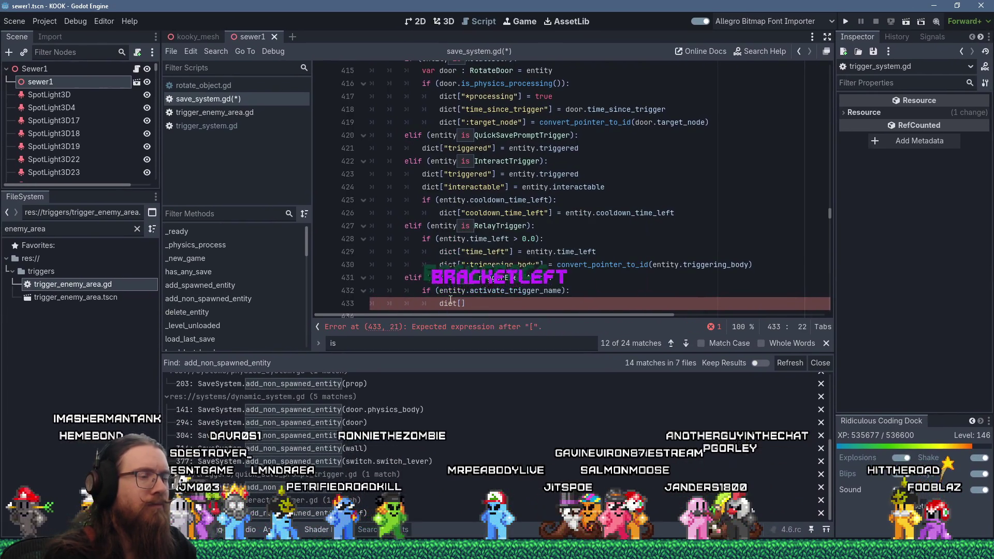
type("\"TriggerEnemyArea")
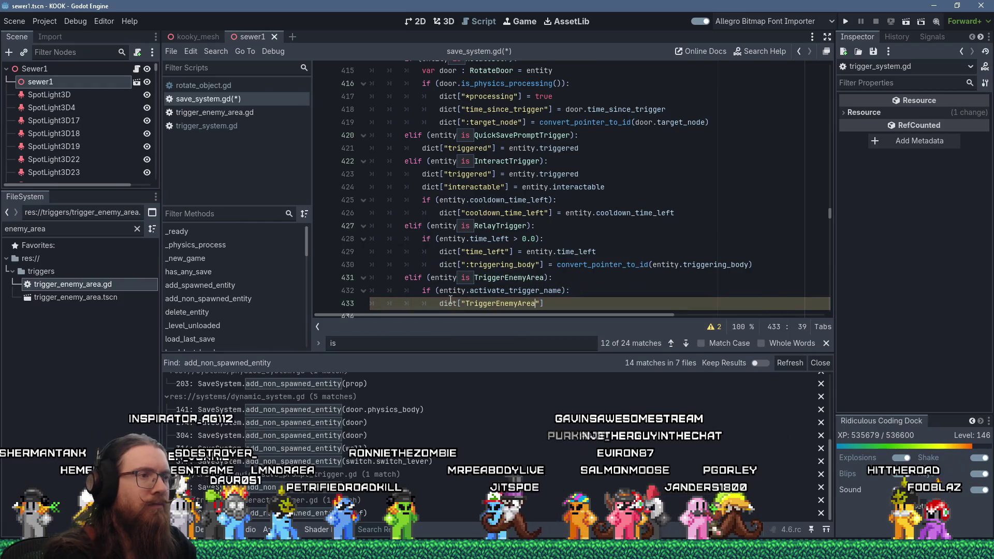
type("activated")
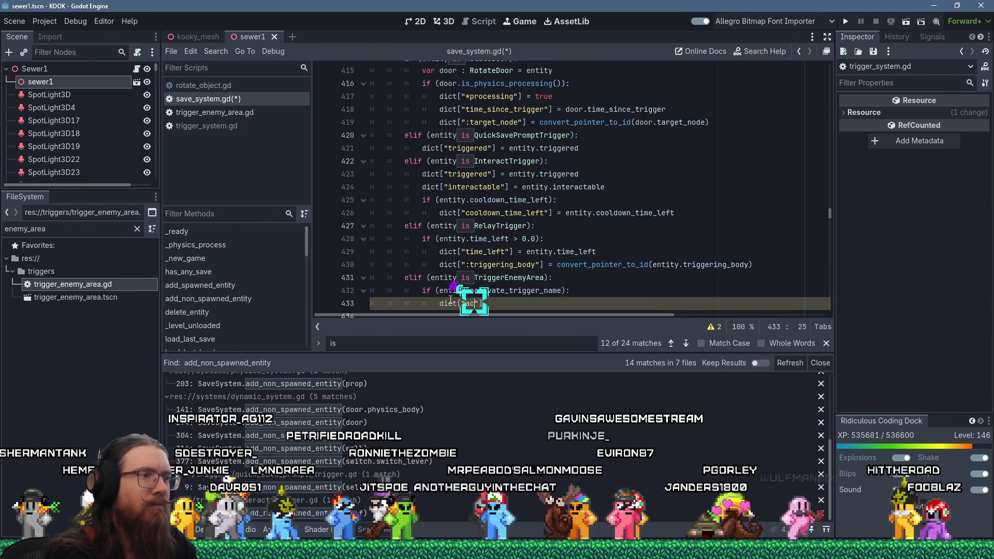
key("End")
type("= ")
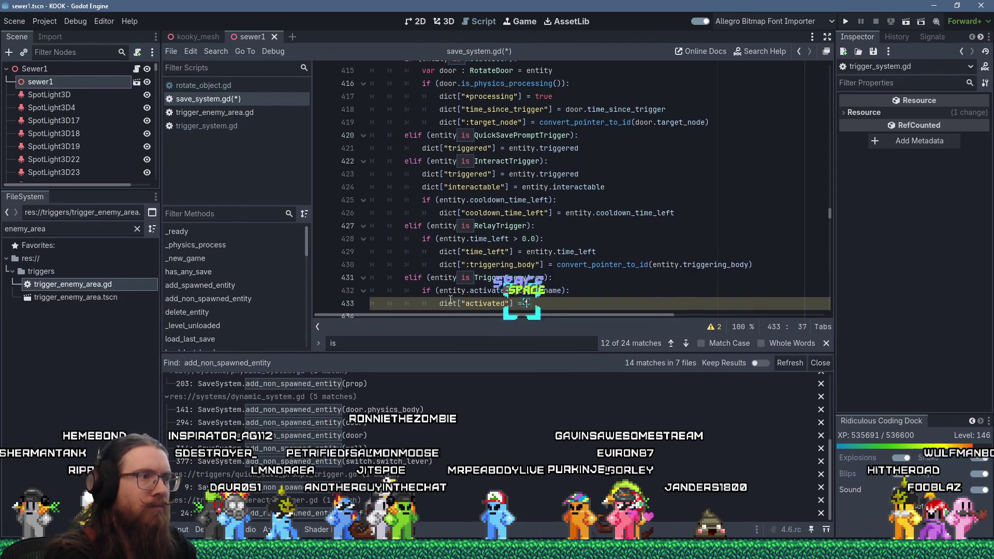
type("entity.active")
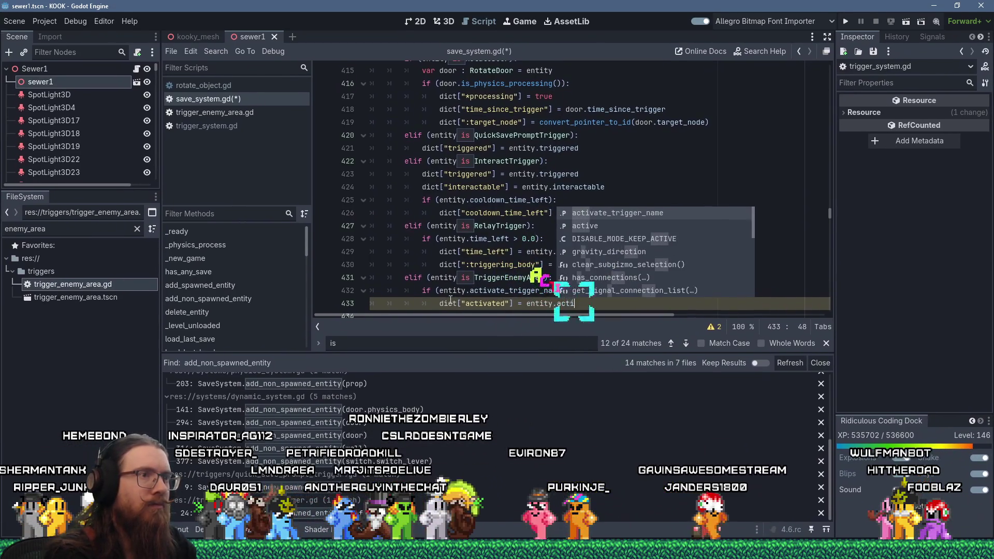
double_click(486, 303)
type("a")
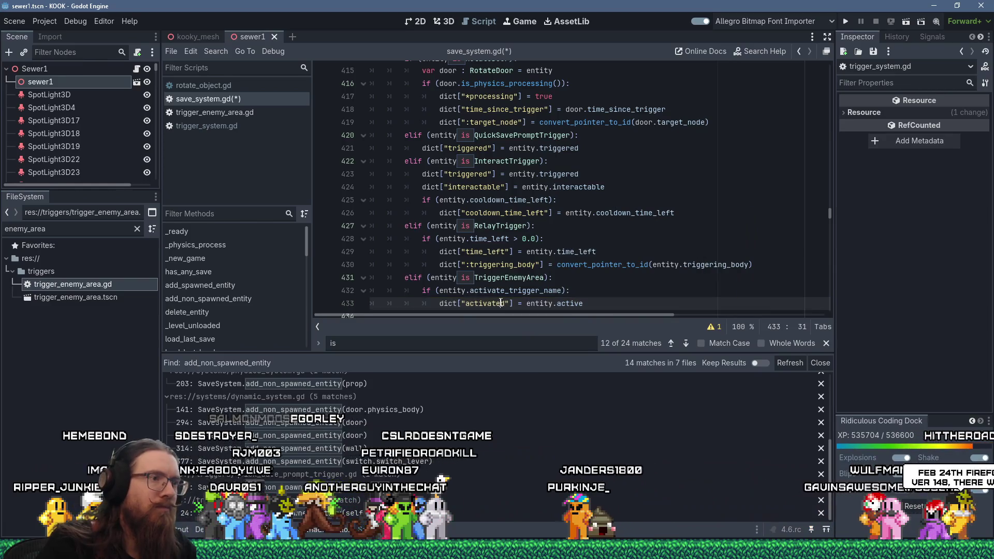
type("ctive")
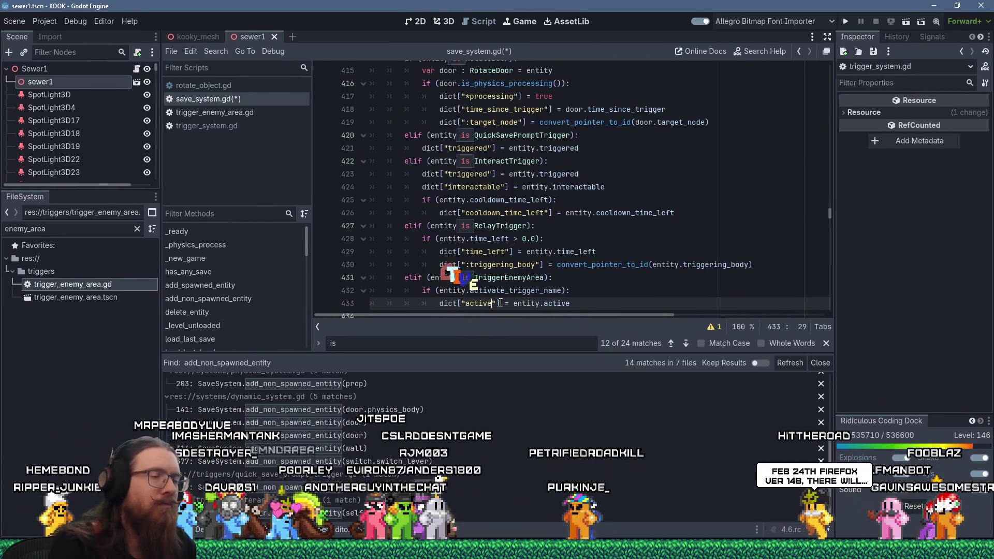
left_click(506, 251)
scroll(507, 275, "down", 3)
left_click(471, 188)
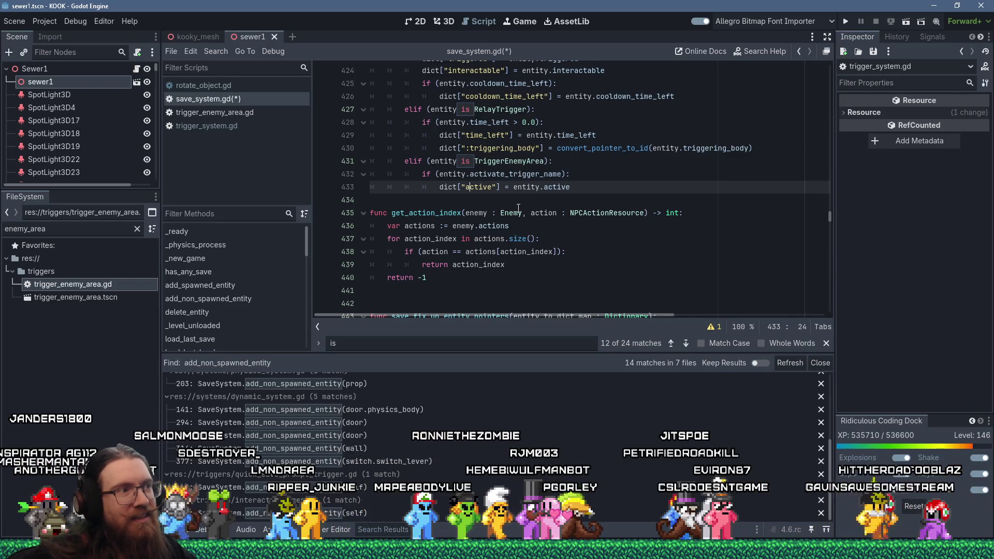
Step: Add a blank line above get_action_index, save save_system.gd, and relaunch the game
left_click(518, 212)
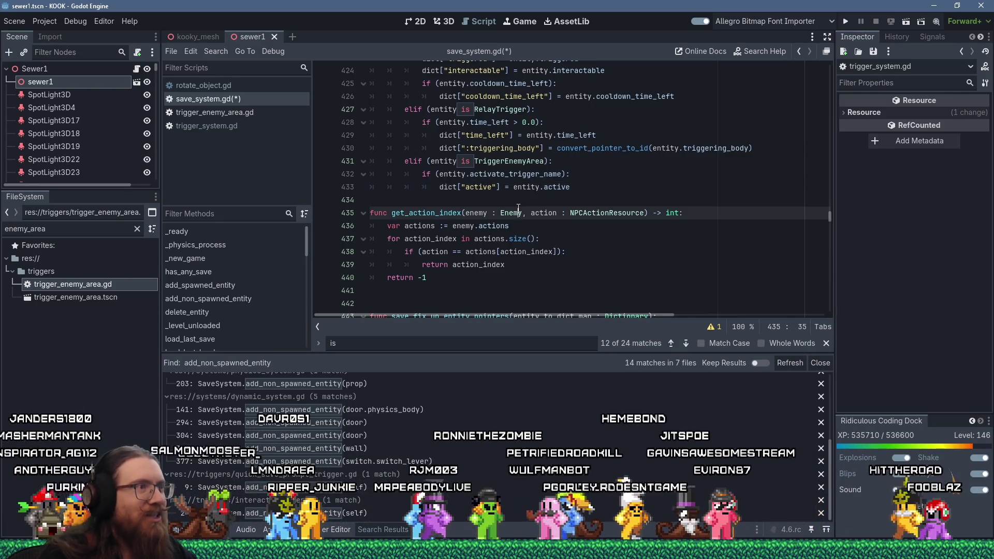
left_click(512, 201)
key("Return")
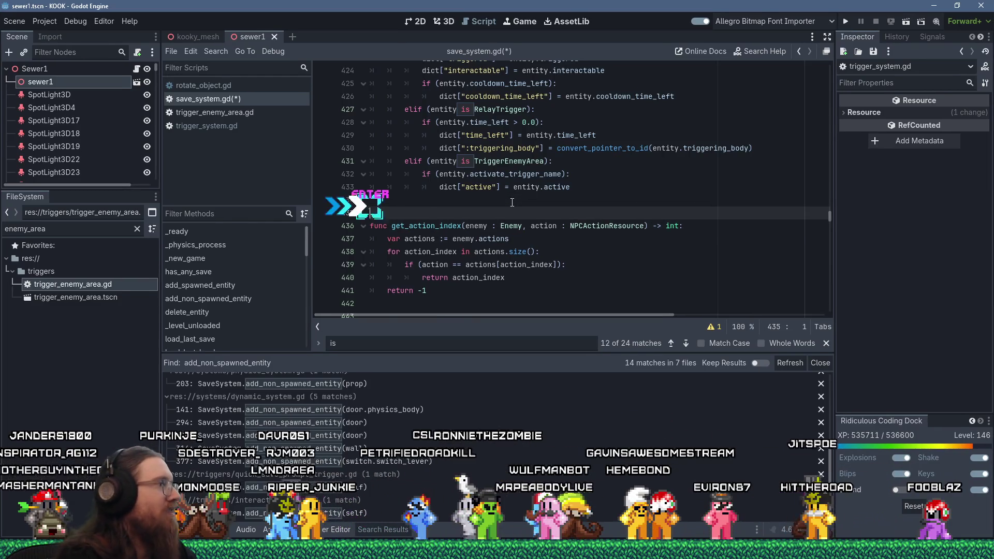
key("ctrl+s")
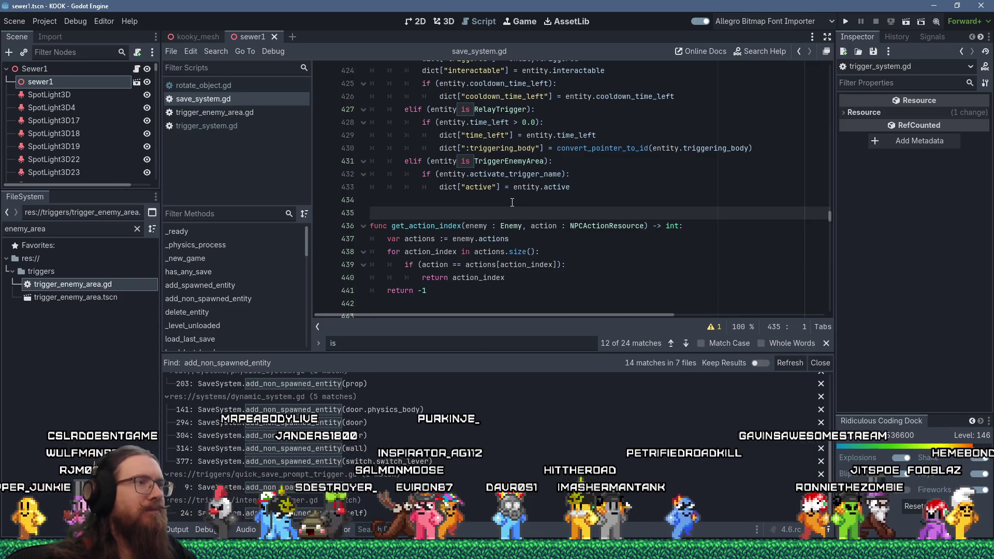
scroll(596, 189, "up", 4)
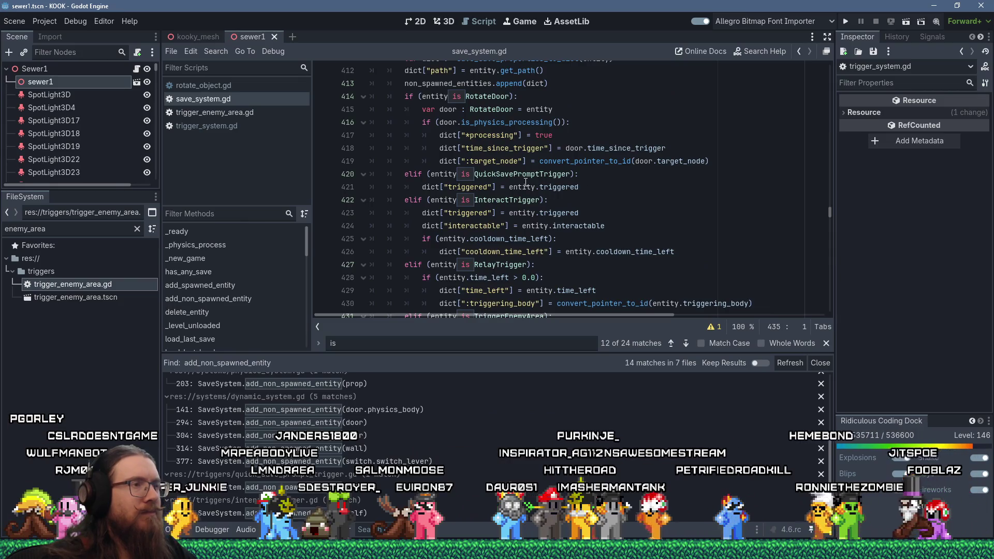
scroll(532, 192, "down", 3)
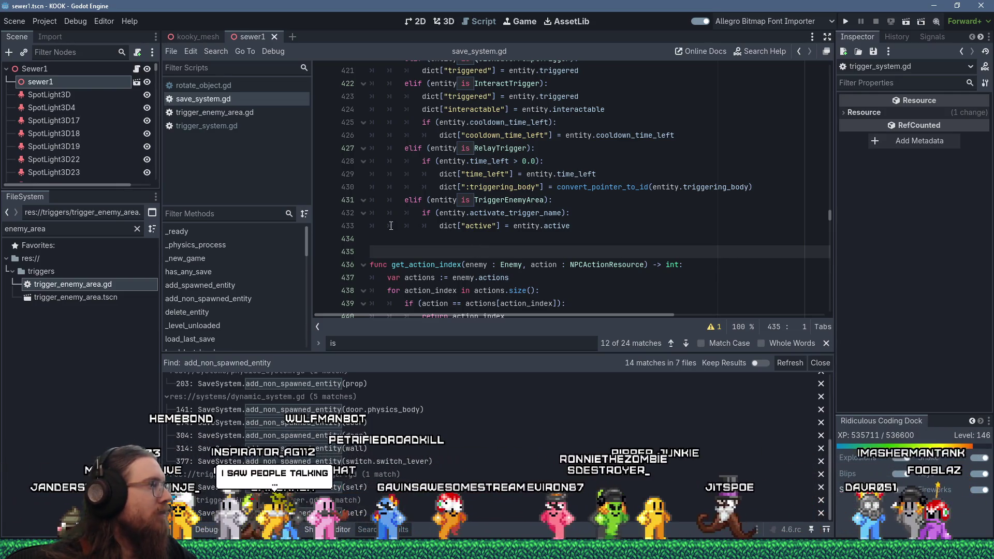
left_click(845, 22)
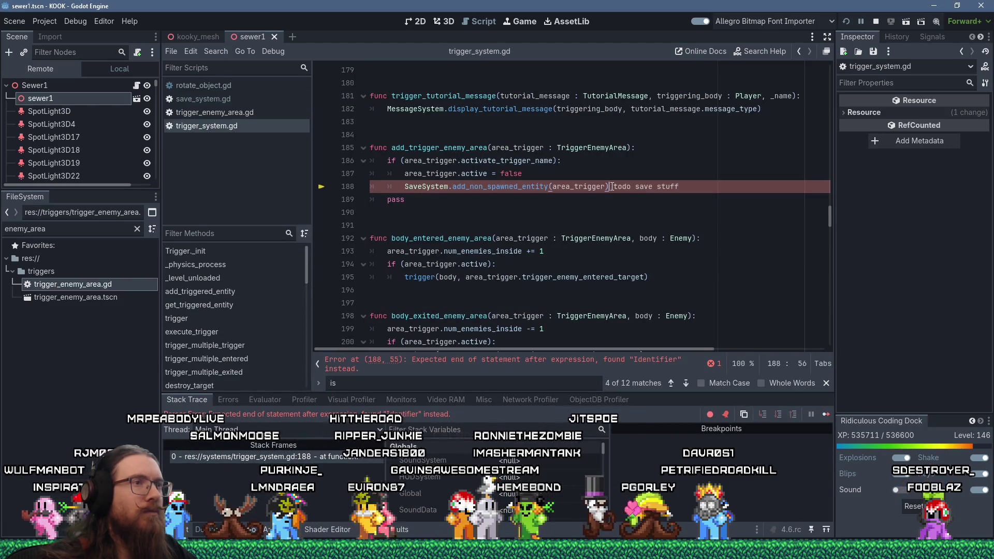
Step: Trace the parse error from trigger_enemy_area.gd to the stray 'todo save stuff' text on line 188
left_click_drag(610, 187, 618, 205)
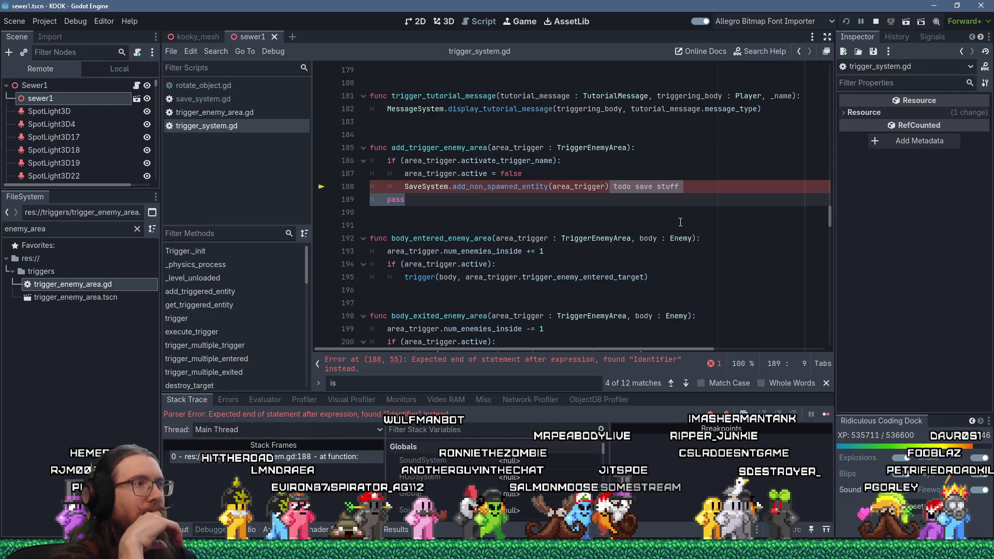
scroll(680, 223, "up", 3)
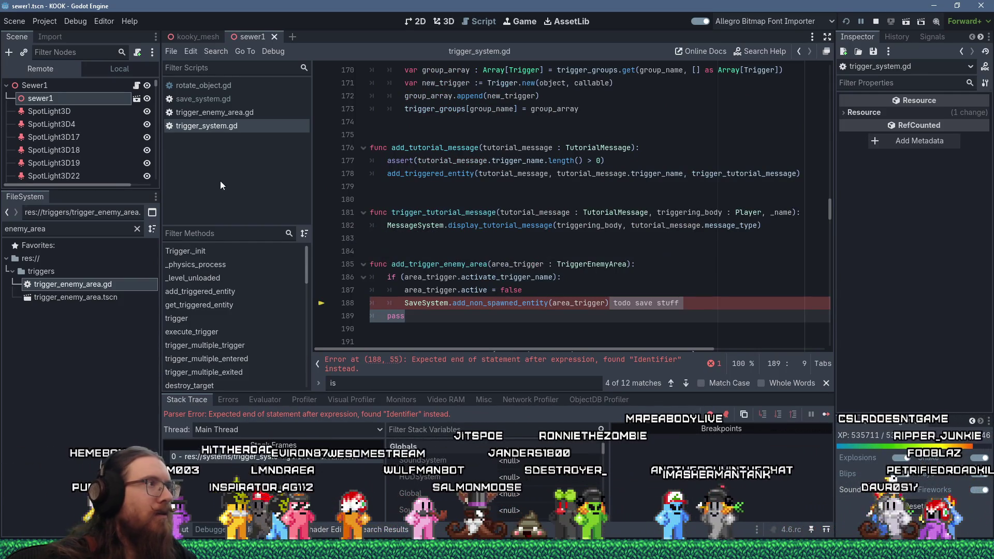
left_click(231, 113)
left_click(492, 251, "ctrl")
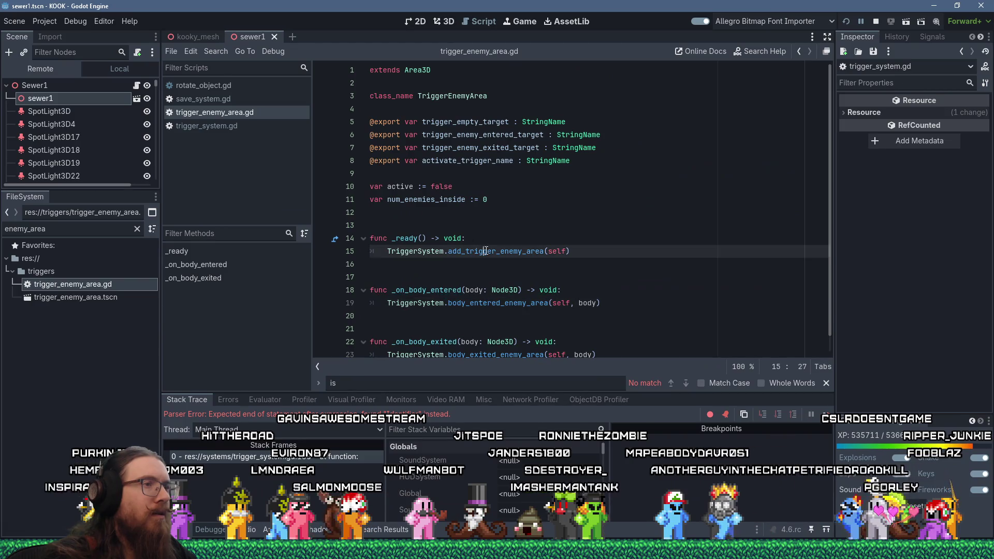
mouse_move(609, 238)
left_mouse_down()
mouse_move(678, 239)
mouse_move(614, 252)
left_mouse_up()
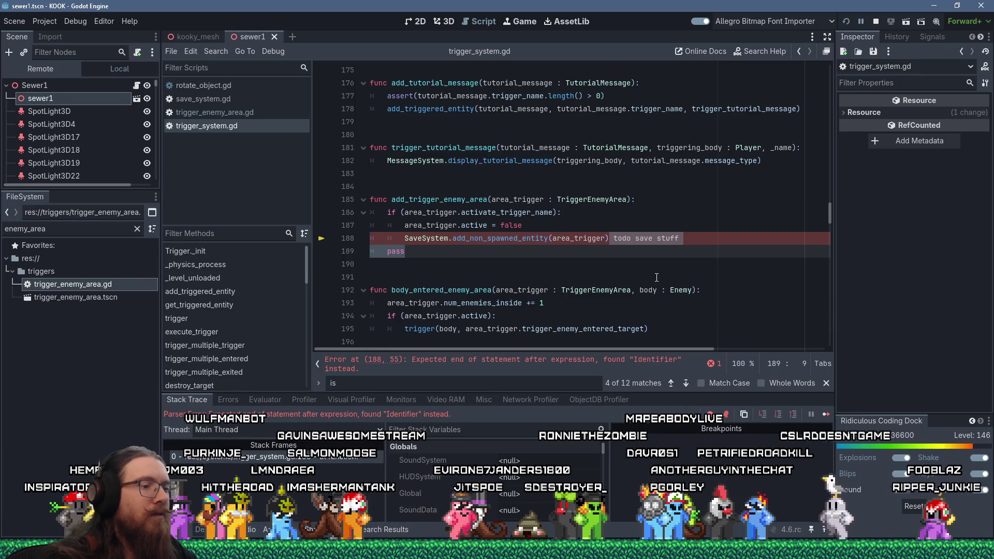
Step: Replace the stray todo text with an indented new line beginning 'TriggerSystem', then switch to trigger_enemy_area.gd
key("Return")
key("Tab")
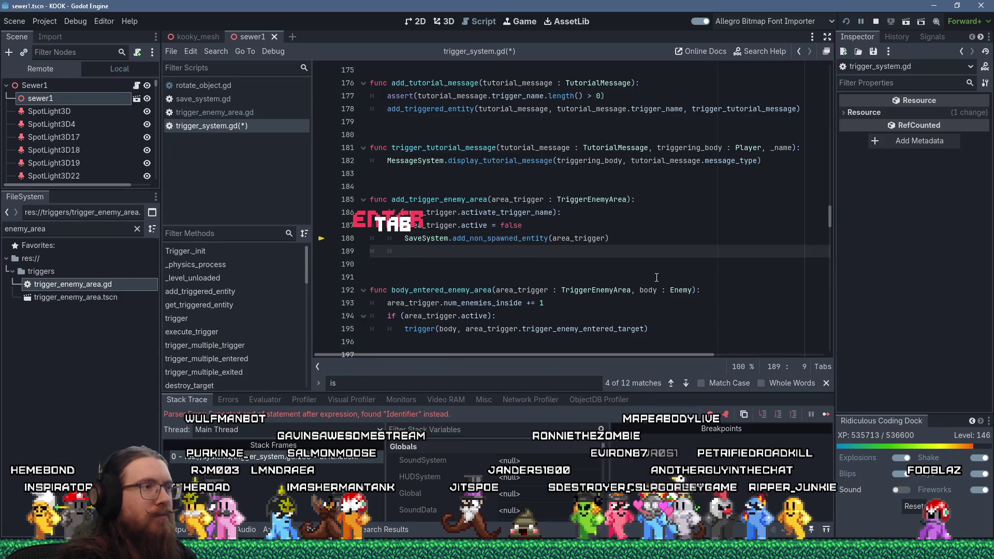
type("Trigger")
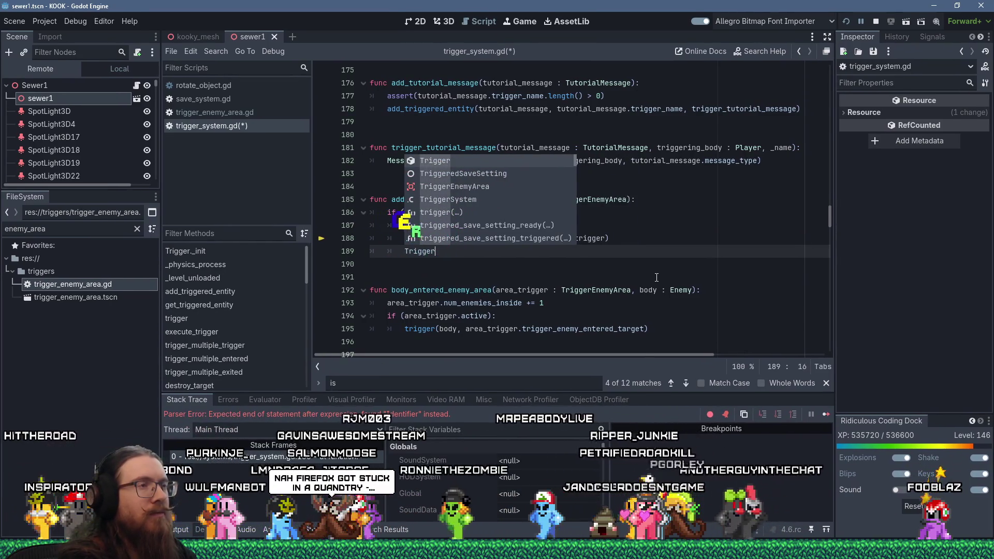
type("System")
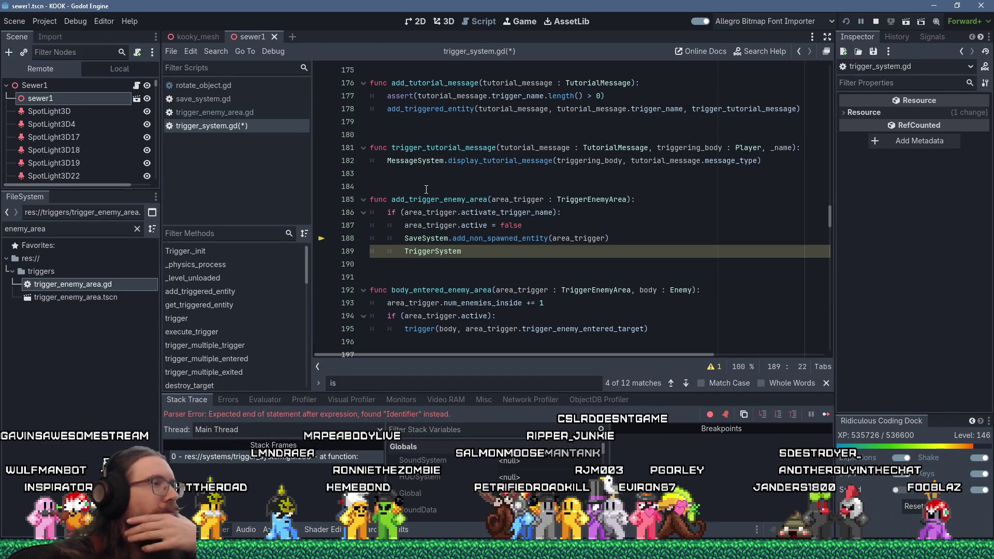
left_click(221, 115)
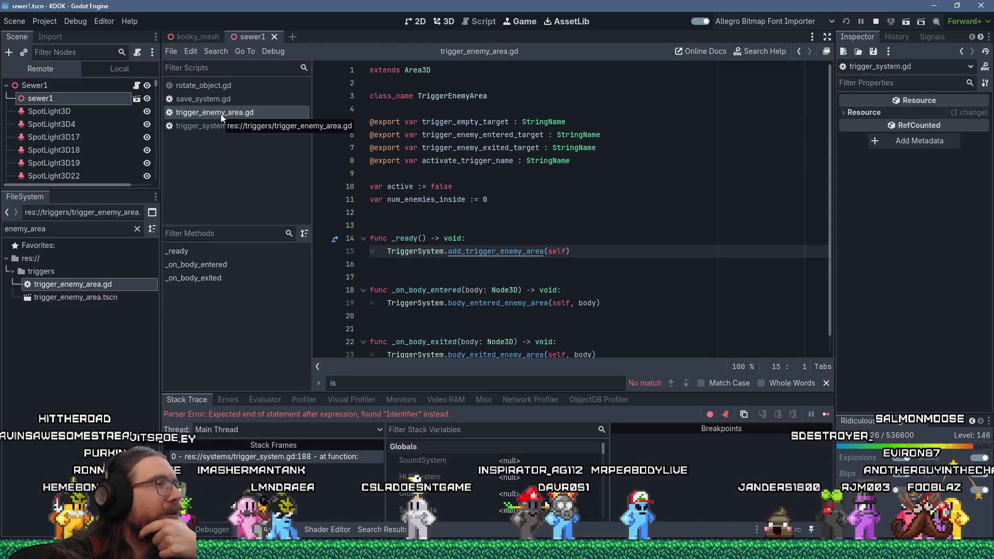
left_click(593, 163)
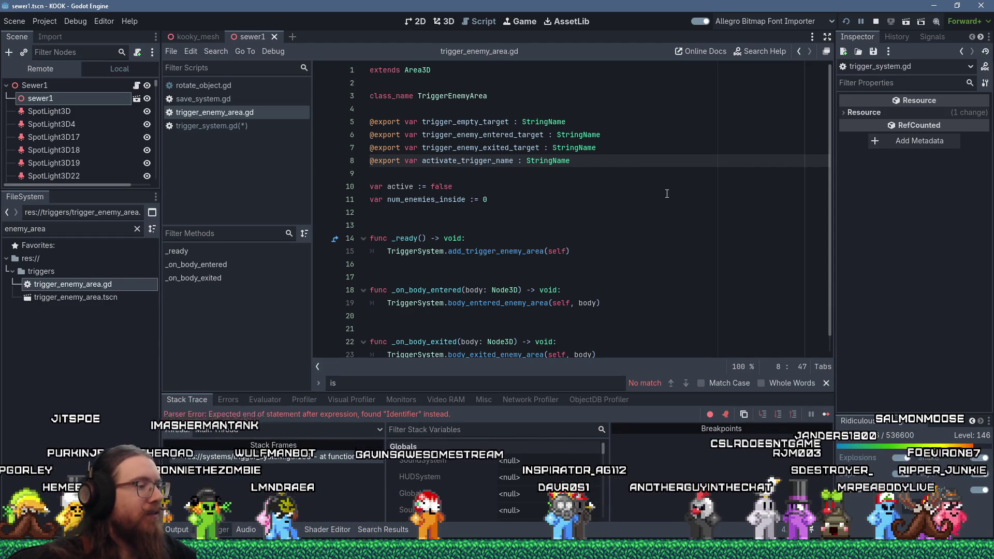
key("Return")
type("xport ")
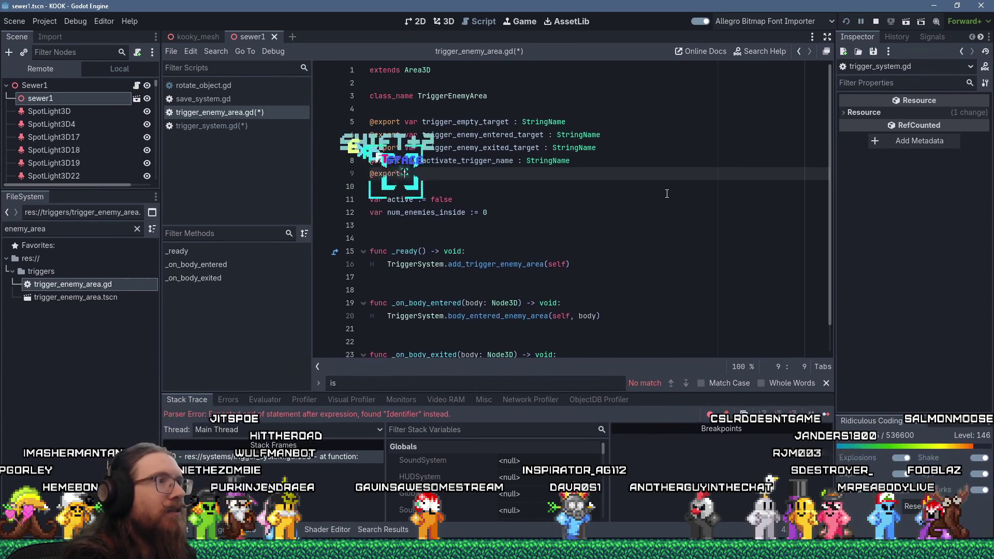
type("var deactiva")
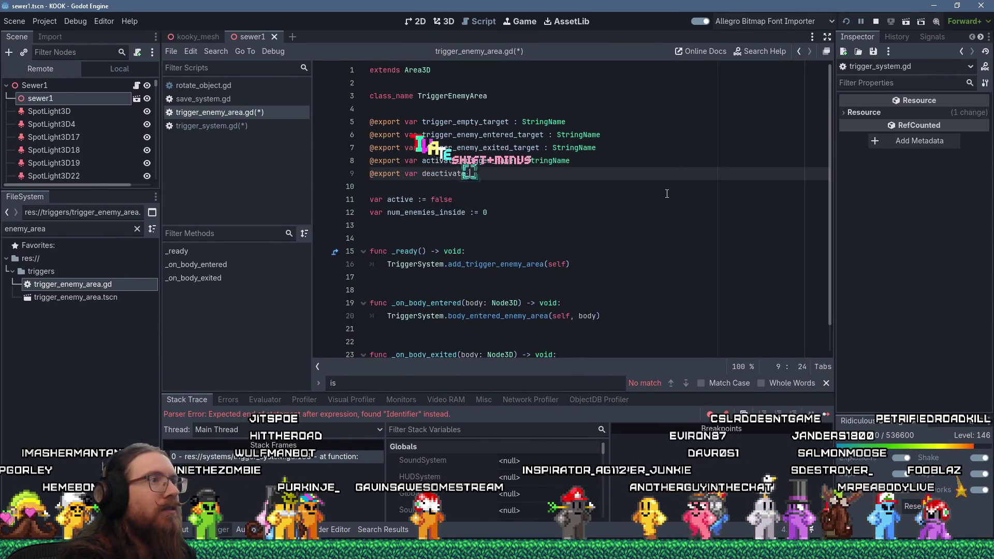
type("te_trigger_name ")
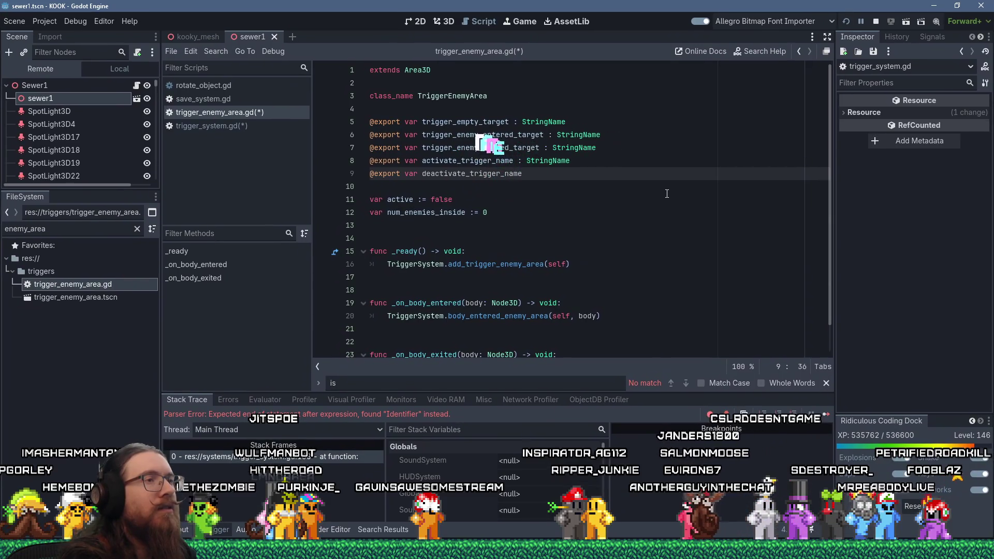
type(": StringName")
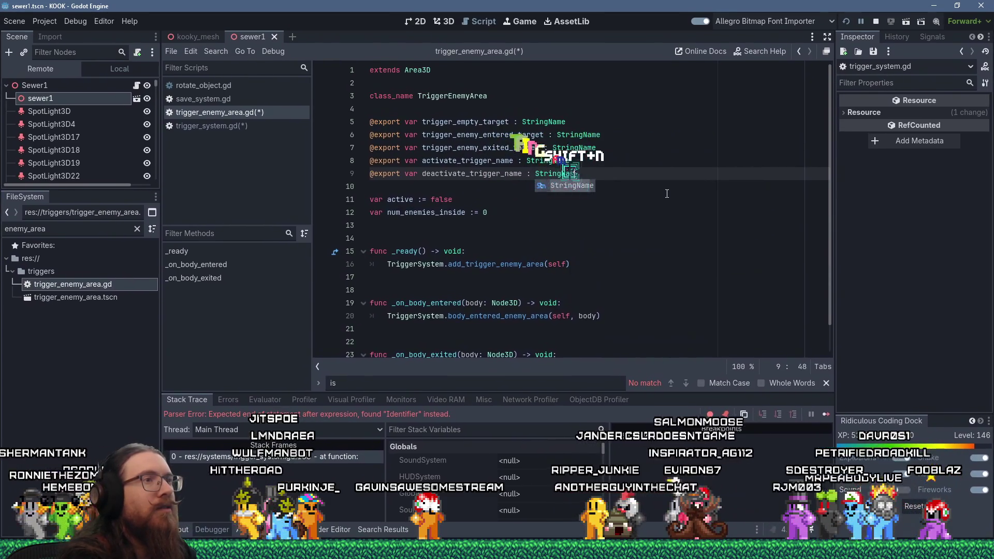
key("Return")
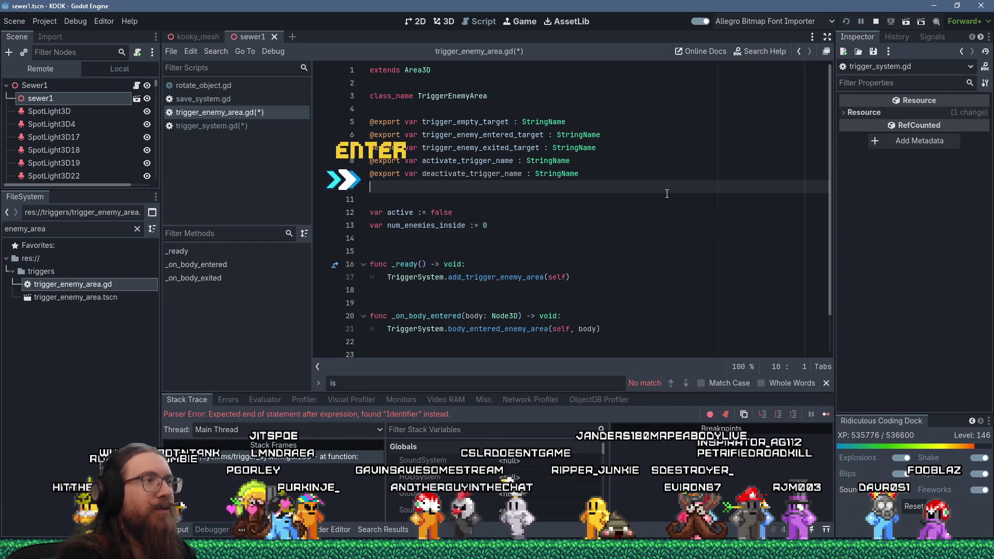
key("super+Tab")
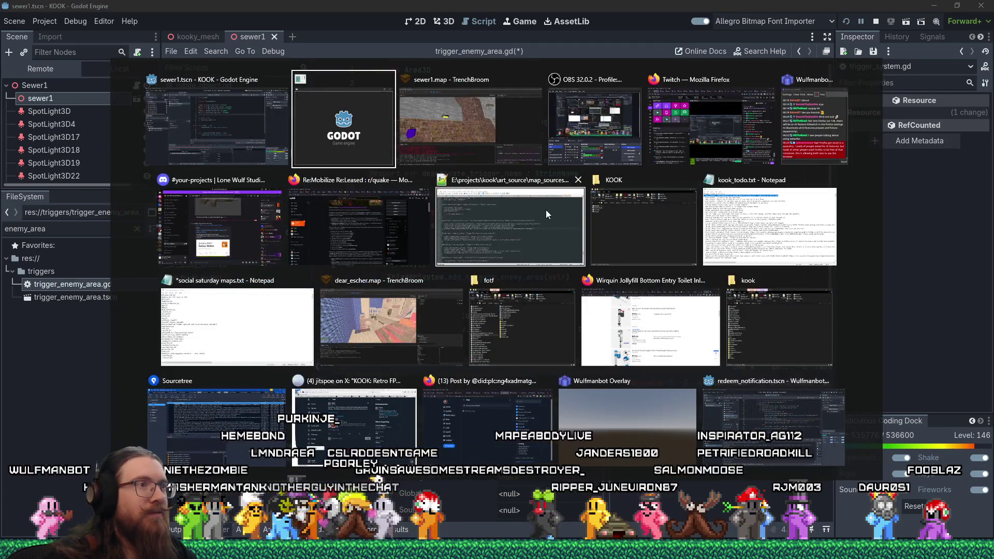
left_click(546, 210)
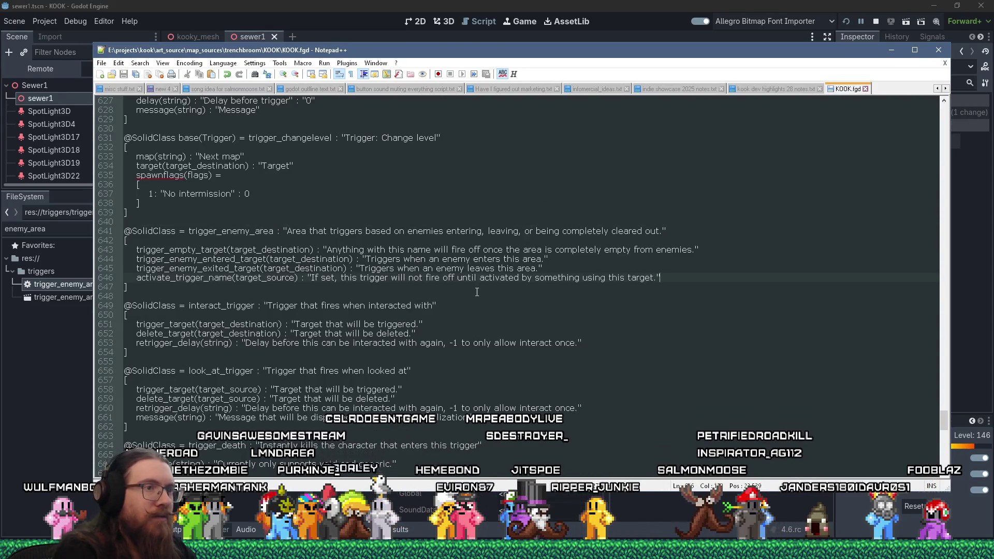
Step: Start a new deactivate property line below activate_trigger_name in KOOK.fgd
key("Return")
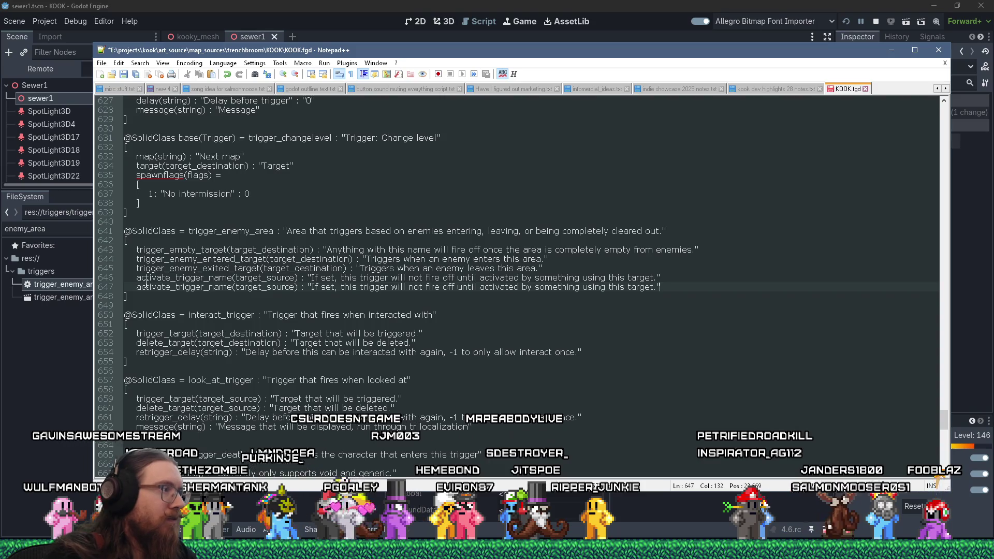
type("de")
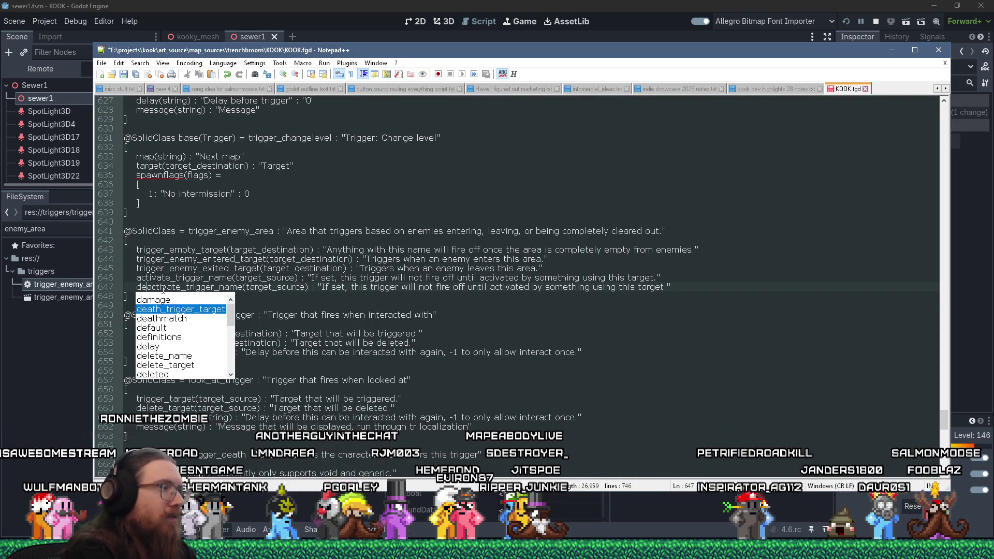
key("Escape")
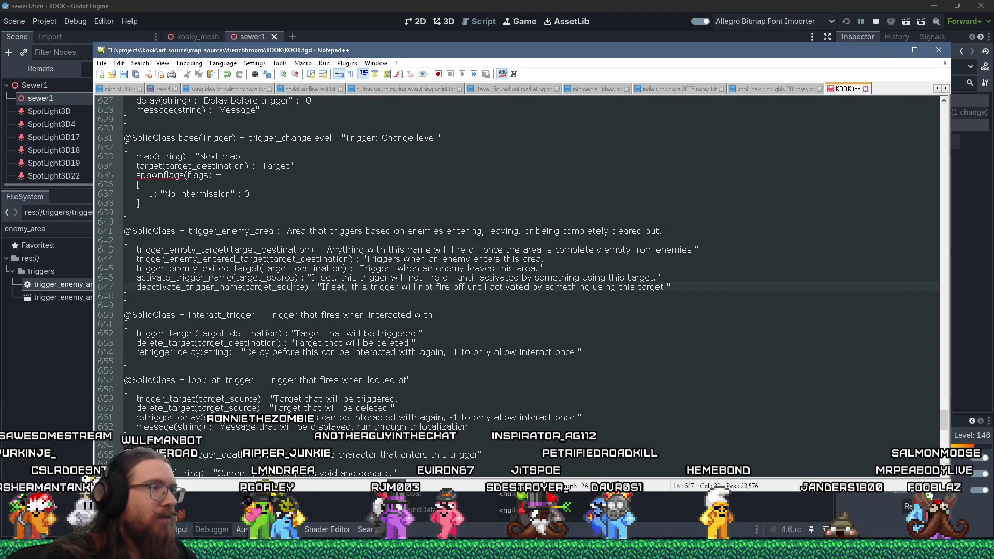
Step: Reword the description to 'If triggered, this trigger will be deactivated and not fire when enemies enter/exit it.' and save
left_click_drag(333, 288, 362, 291)
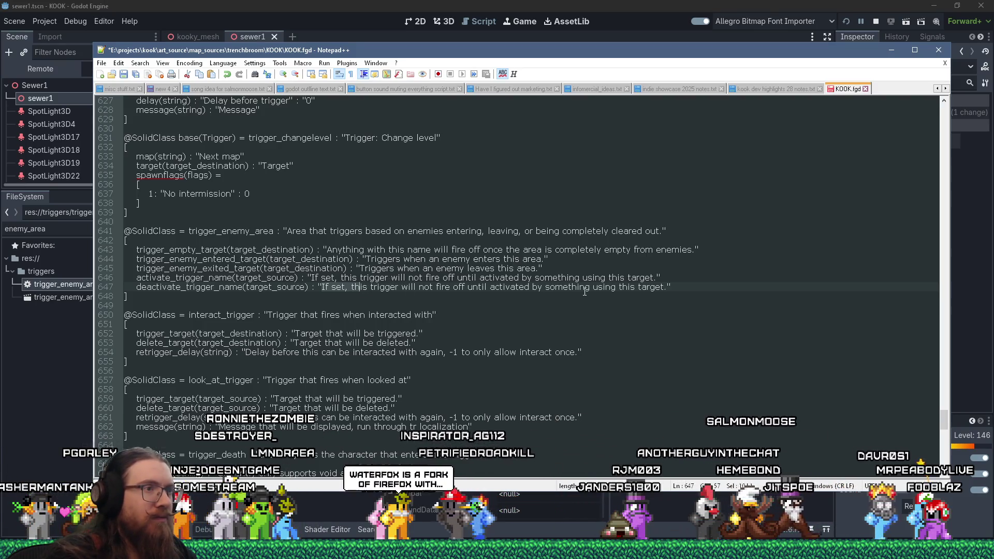
left_click(658, 286, "shift")
type("If t")
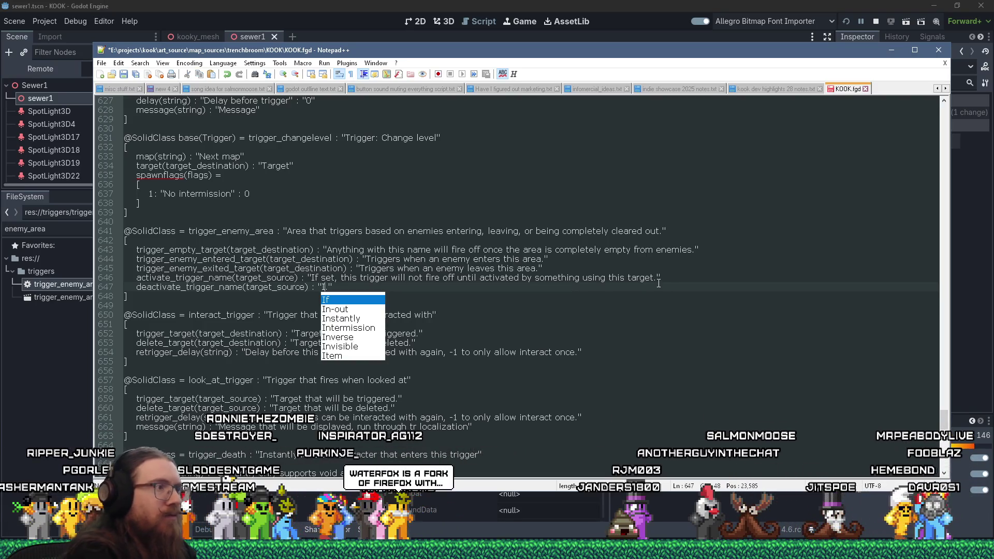
type("riggered, this tri")
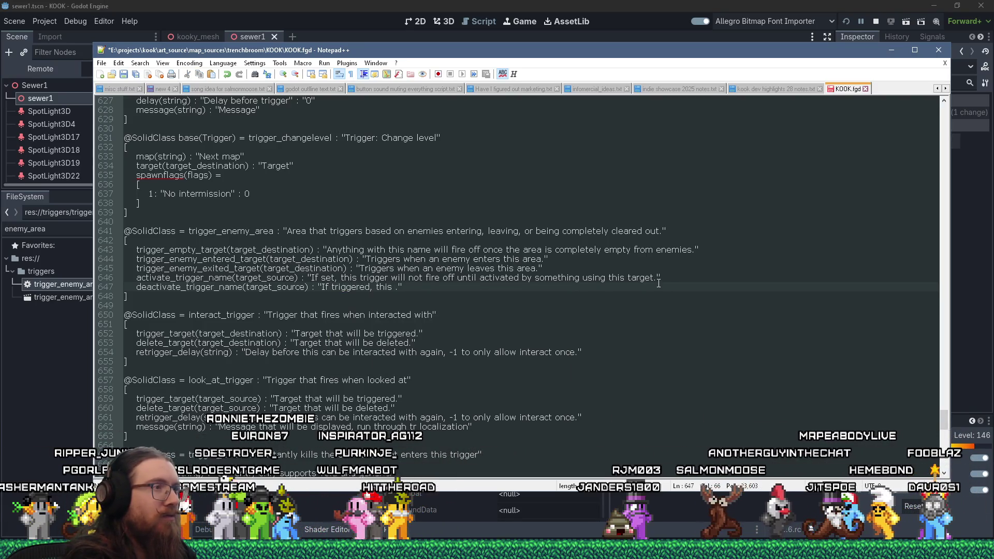
type("gger will not fire")
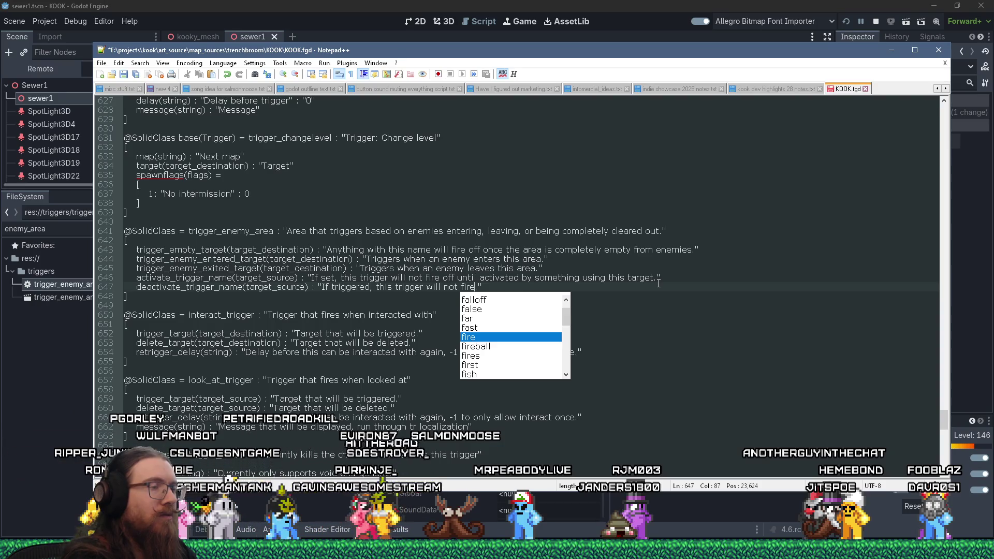
key("BackSpace")
key("BackSpace")
key("BackSpace")
type("be deacti")
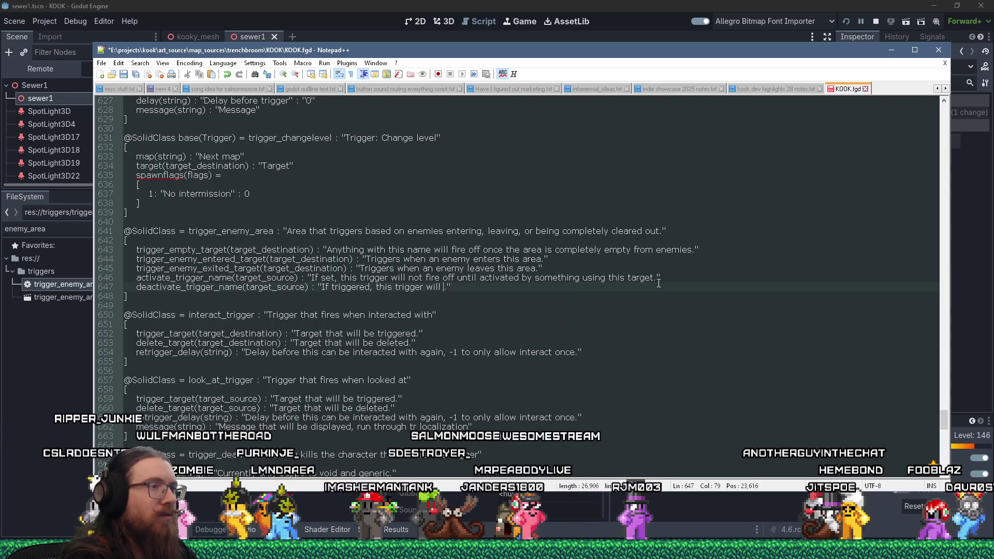
type("vated and not fire")
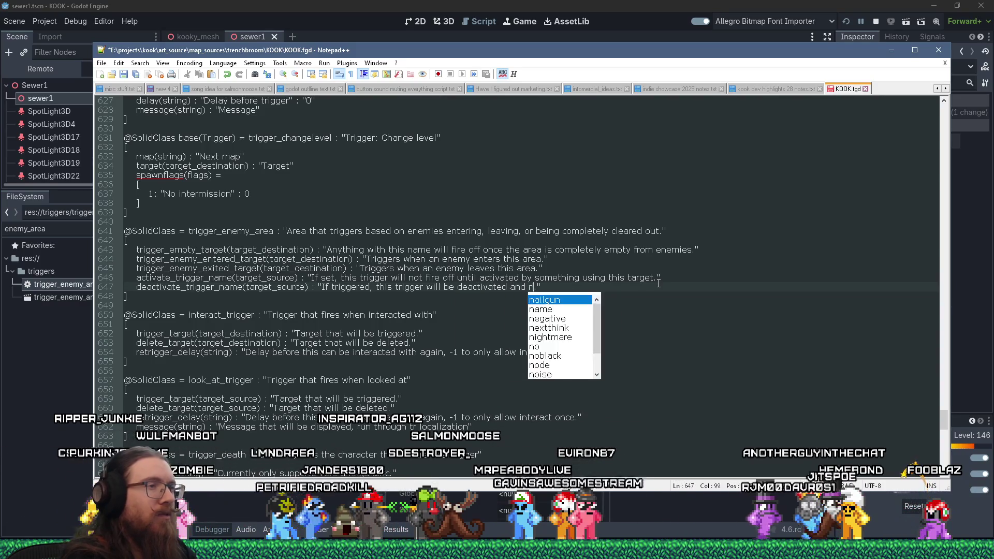
type(" until activa")
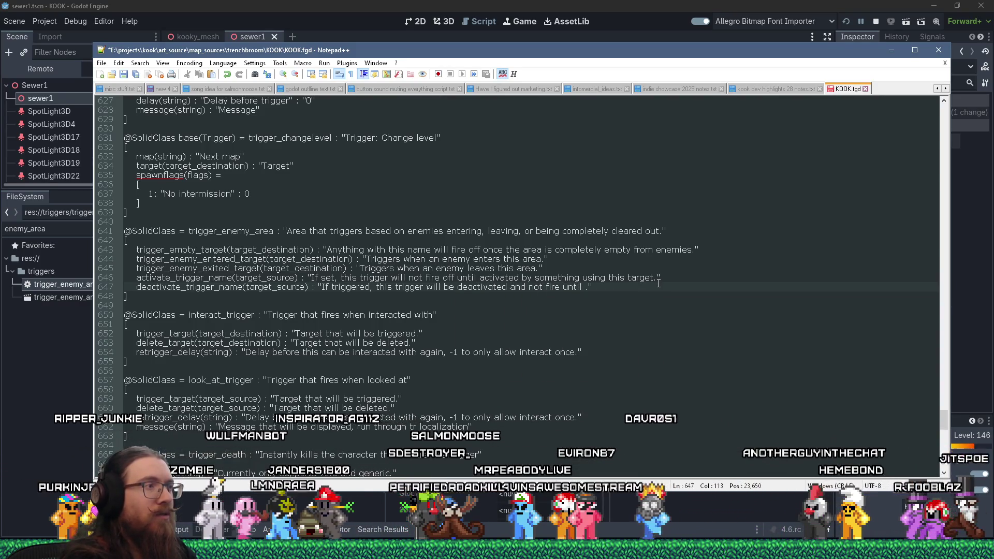
type("ted again")
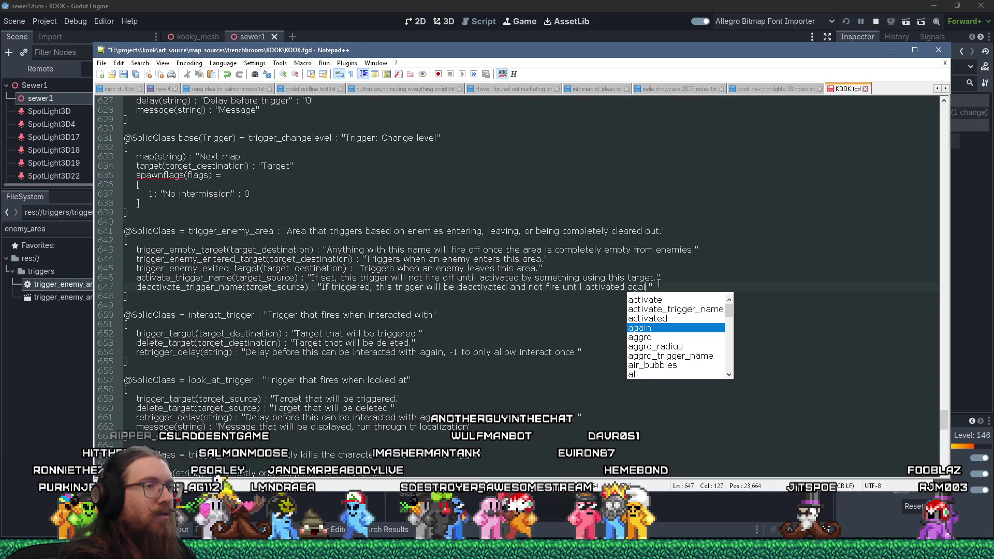
key("ctrl+BackSpace")
key("ctrl+BackSpace")
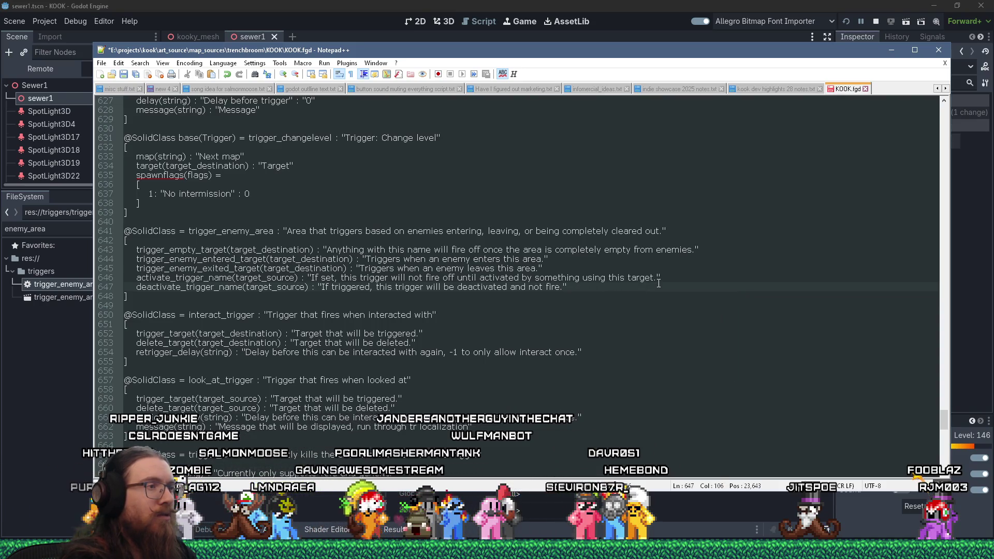
key("ctrl+s")
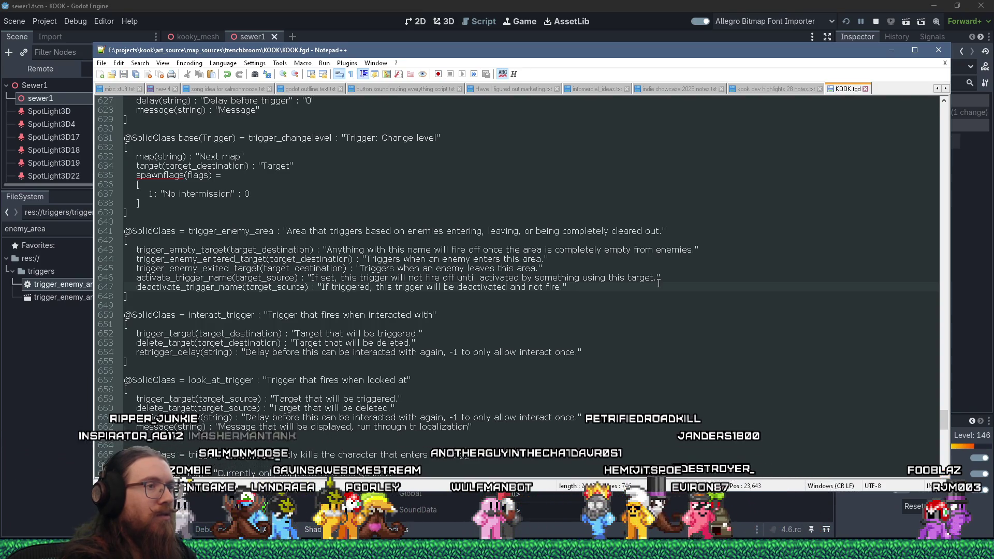
type("when enemie")
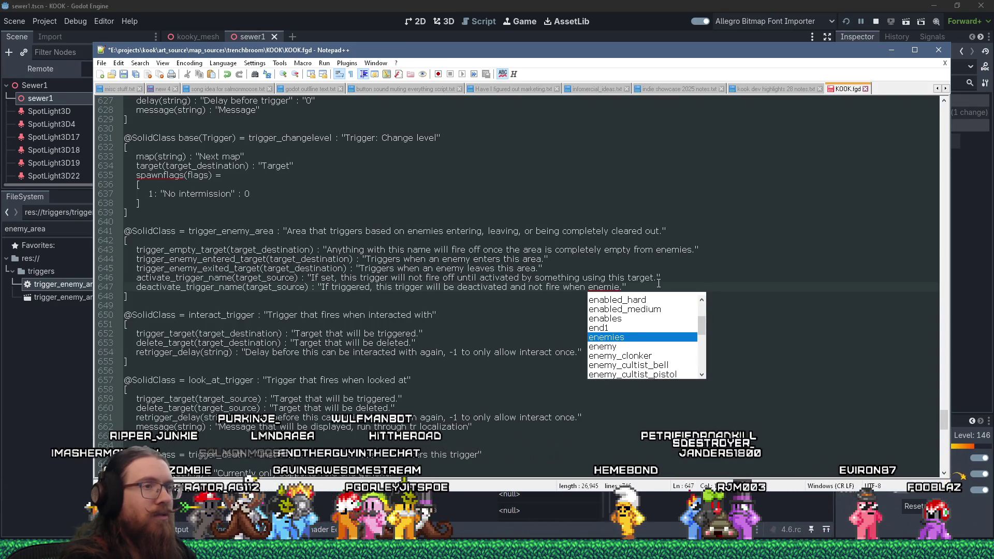
type("s")
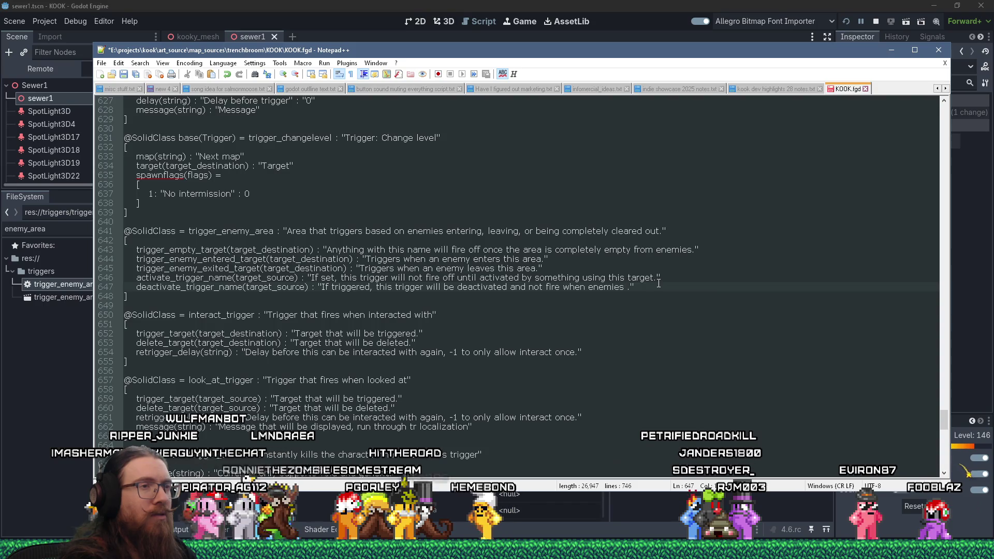
type(" enter/exit it")
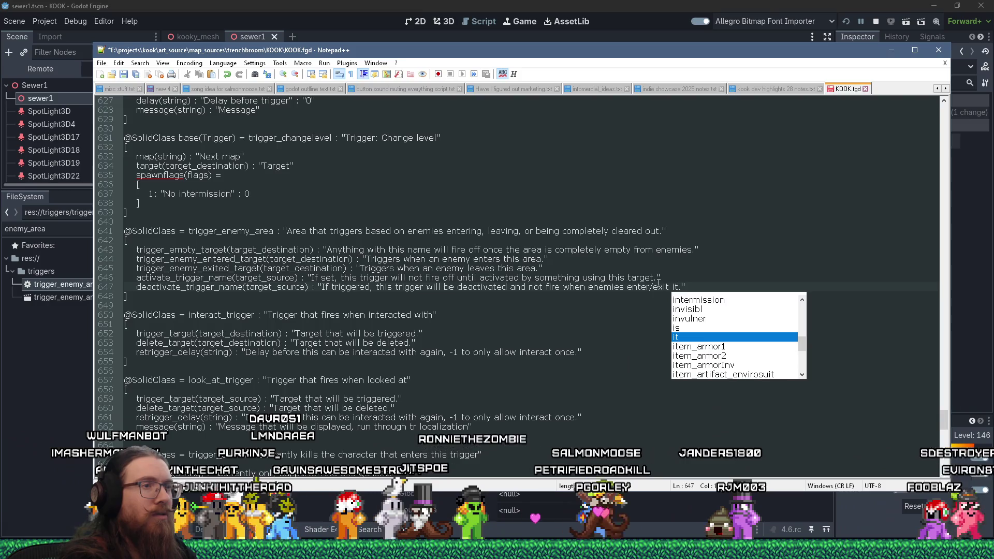
key("ctrl+s")
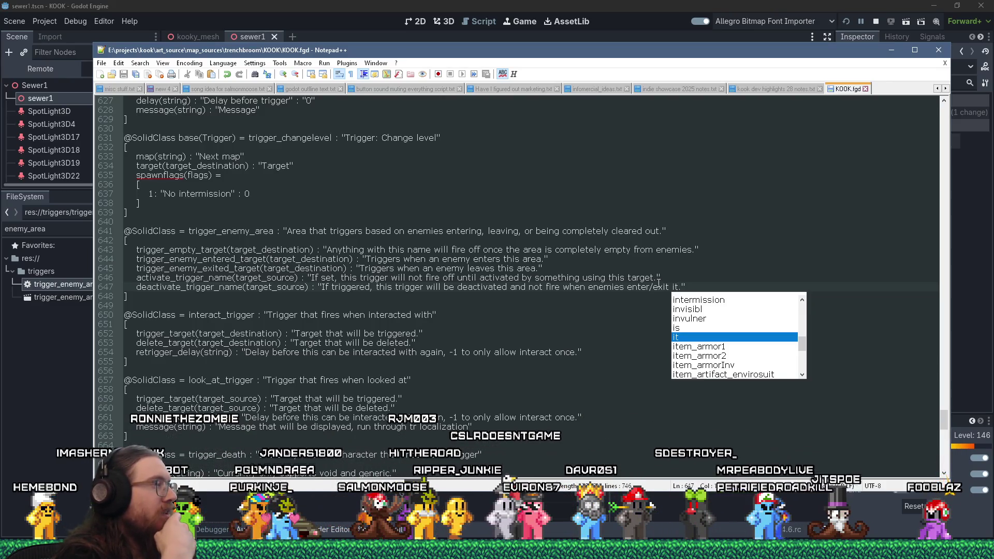
key("alt+Tab")
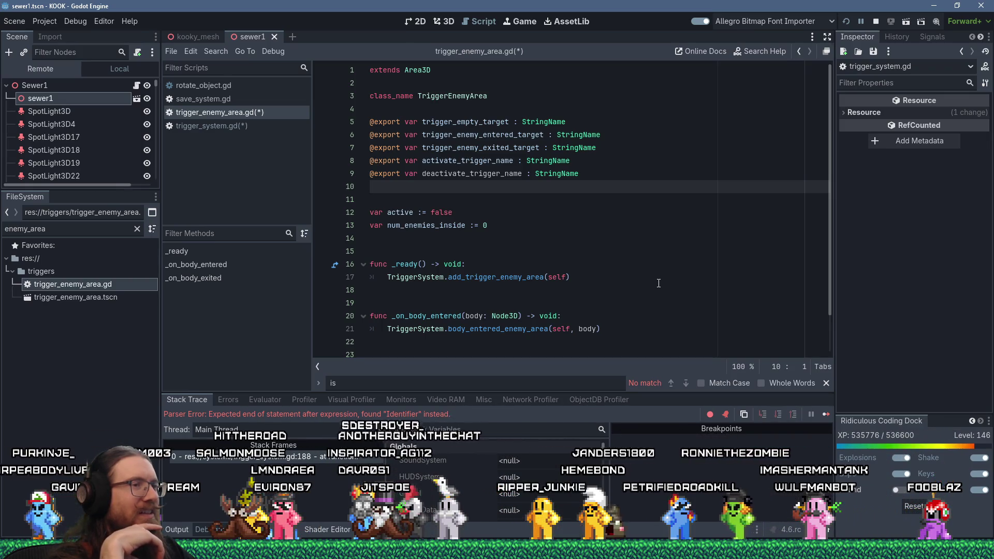
Step: Copy the deactivate_trigger_name variable name from line 9, then switch to trigger_system.gd
key("Escape")
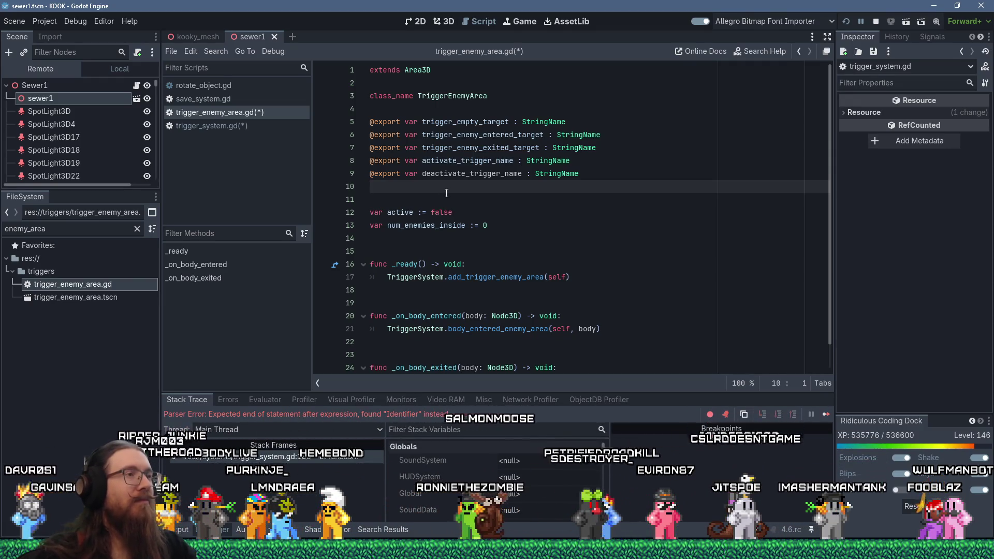
double_click(460, 174)
right_click(459, 173)
left_click(483, 245)
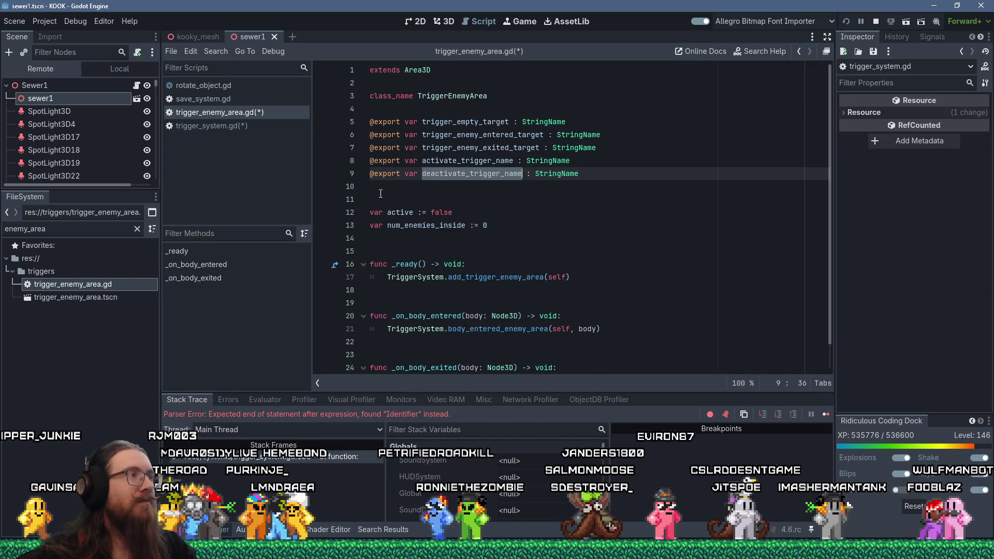
left_click(229, 125)
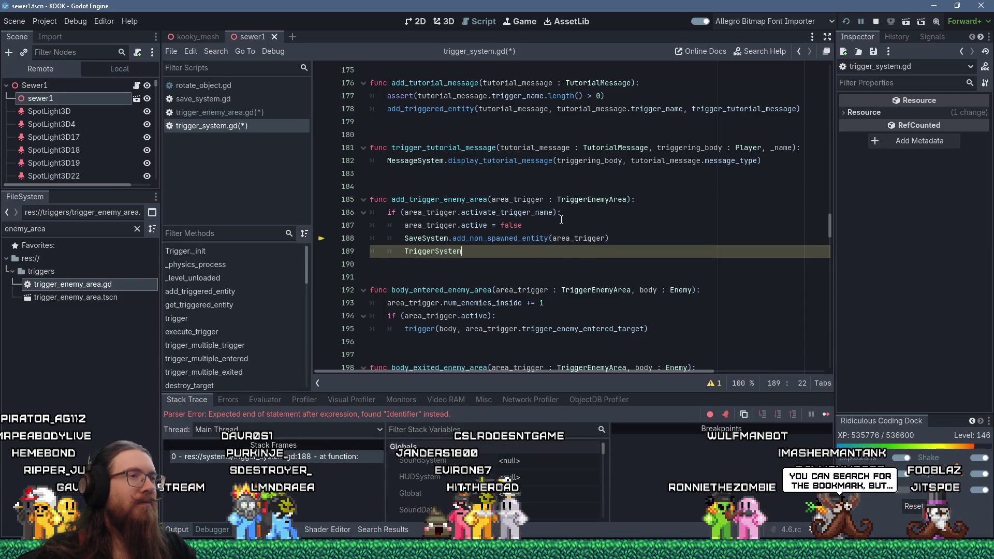
Step: Declare 'var needs_save := false' in add_trigger_enemy_area and set needs_save = true in the activate branch
left_click(644, 202)
key("Return")
type("var needs_sa")
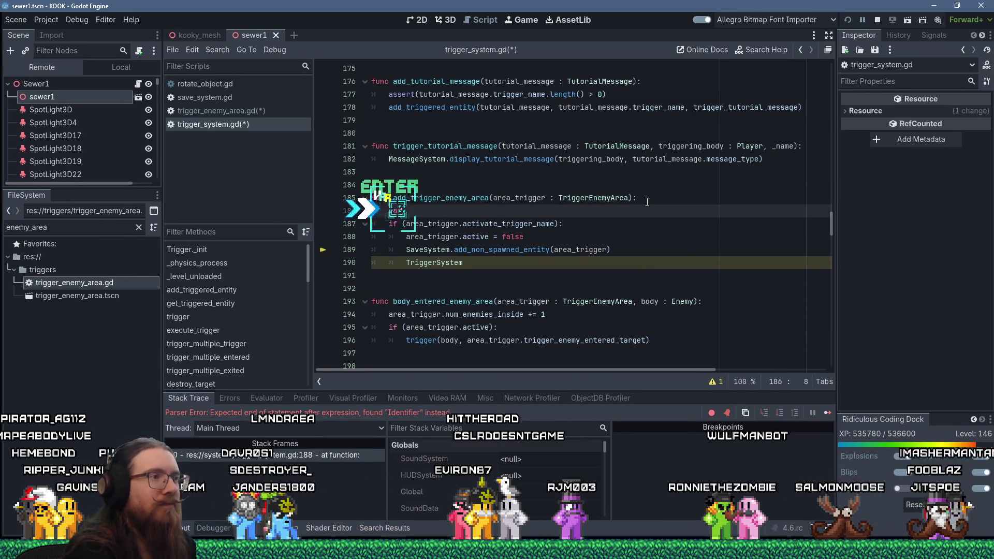
type("ve := false")
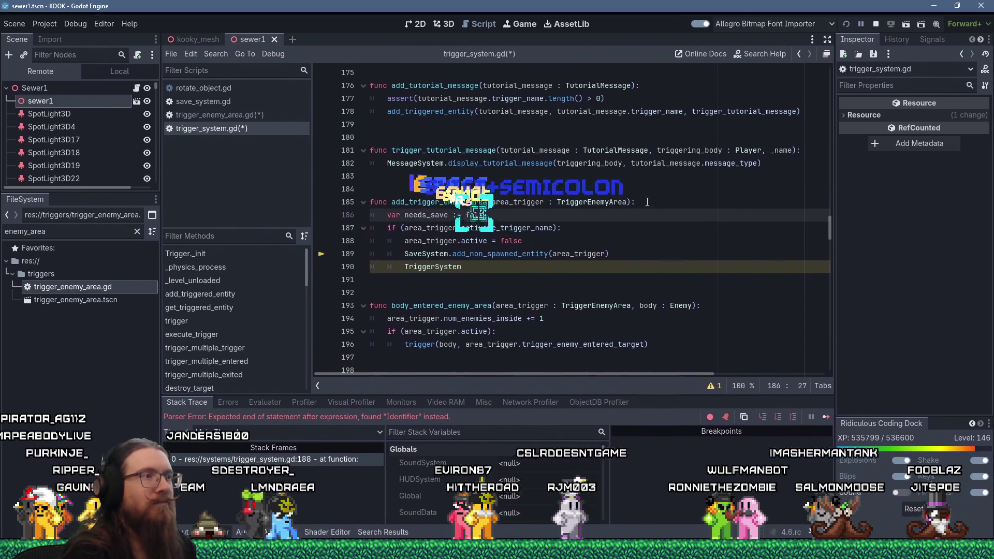
key("Down")
key("Down")
key("End")
key("Return")
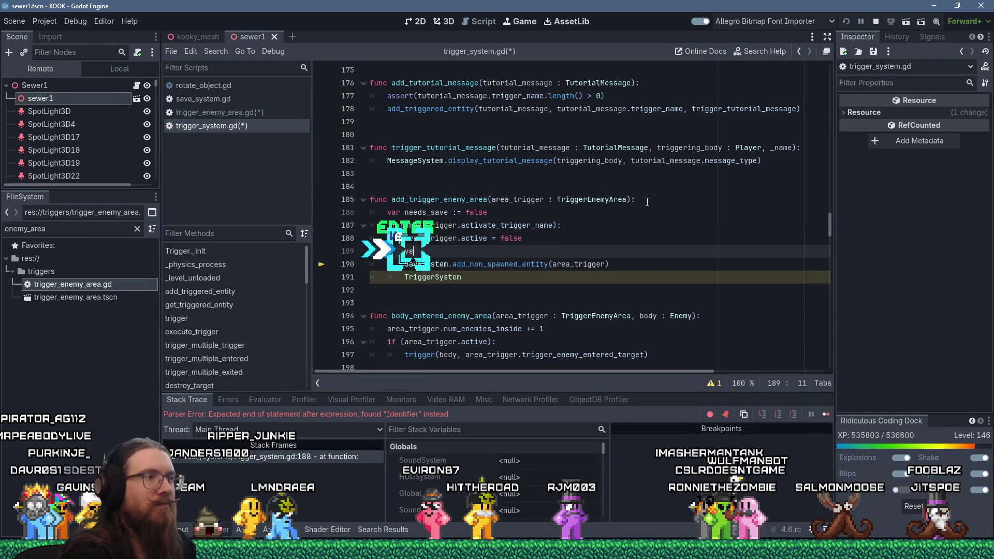
type("need")
type("s_save = ")
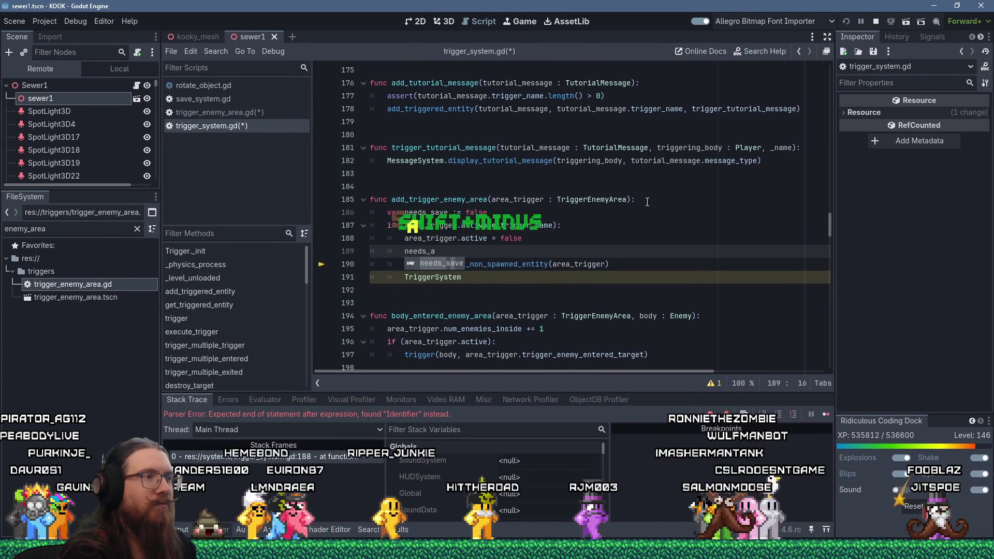
type("true")
key("Return")
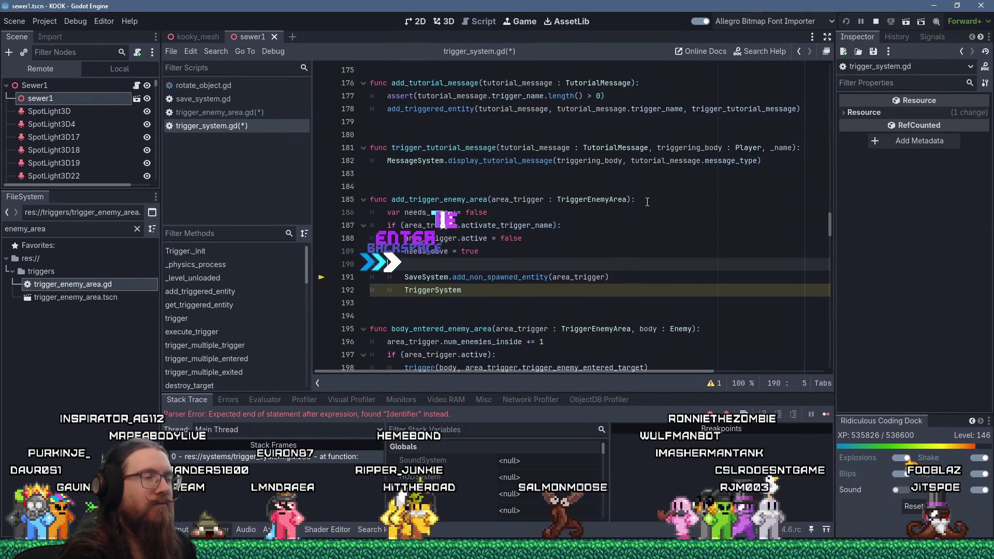
Step: Correct the condition to check deactivate_trigger_name and set needs_save = true under it
type("if (area_trigger.")
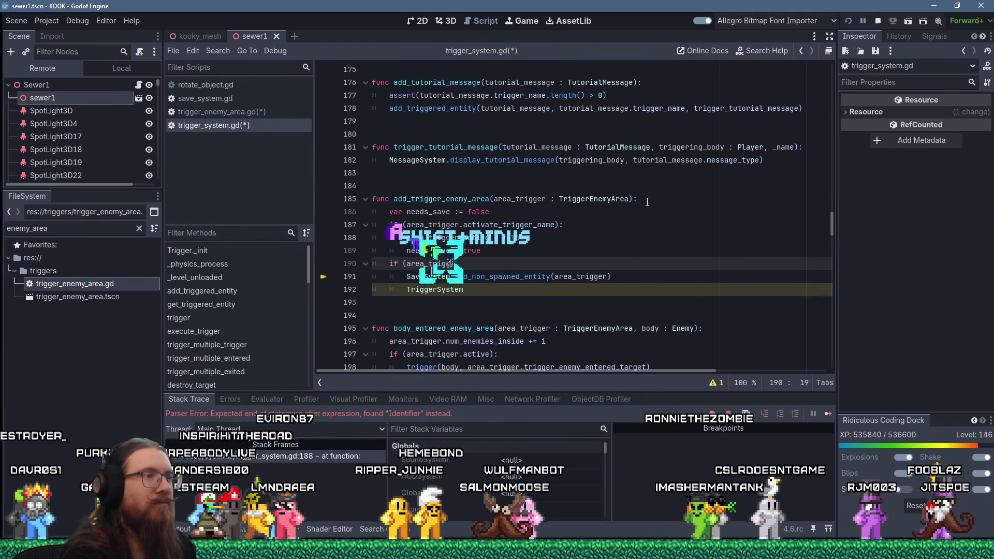
type("active")
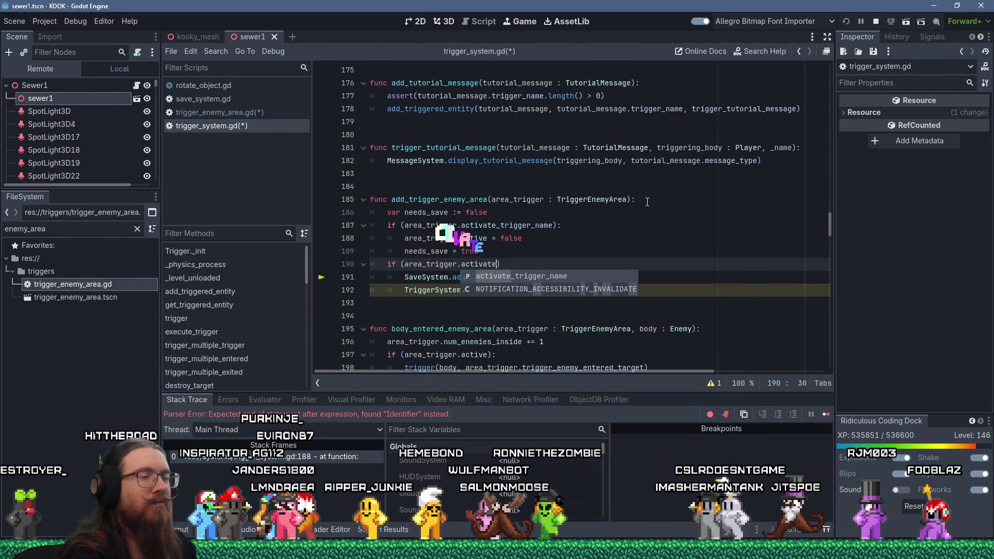
key("Left")
key("Left")
key("Left")
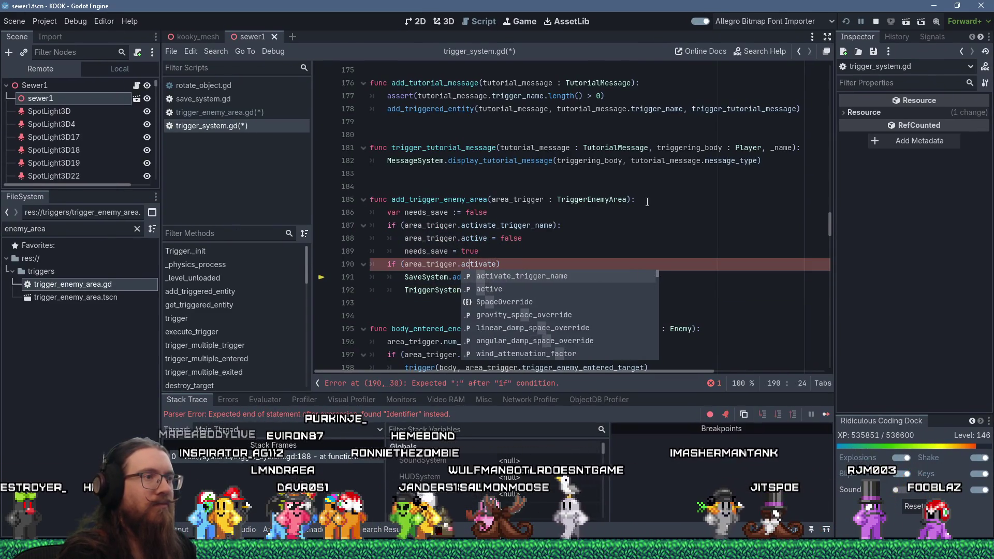
key("BackSpace")
type("de")
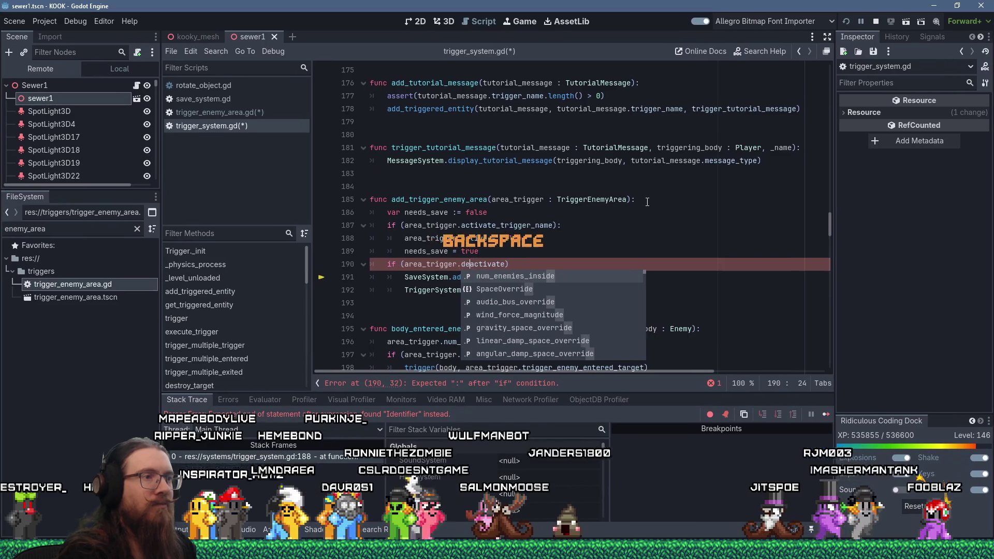
key("ctrl+Right")
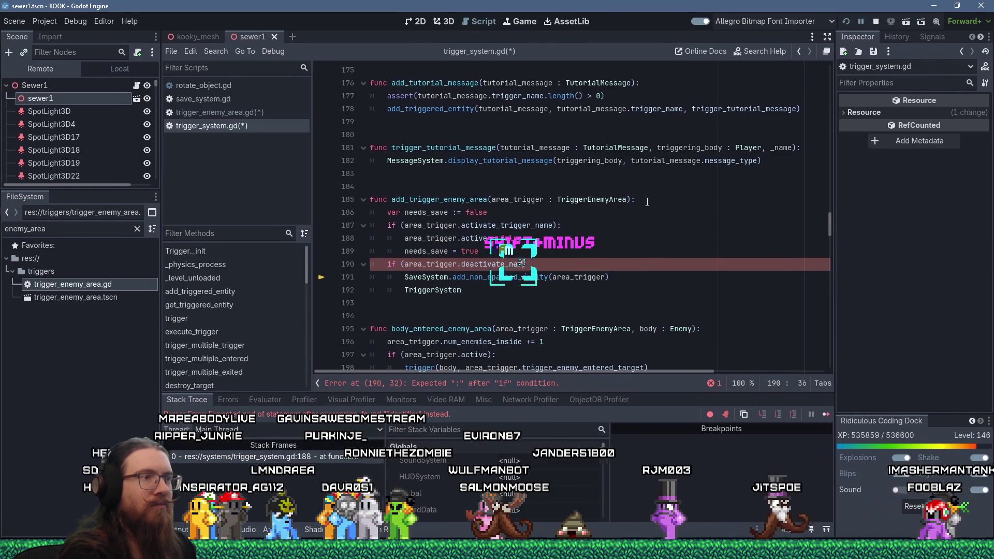
key("BackSpace")
key("BackSpace")
key("BackSpace")
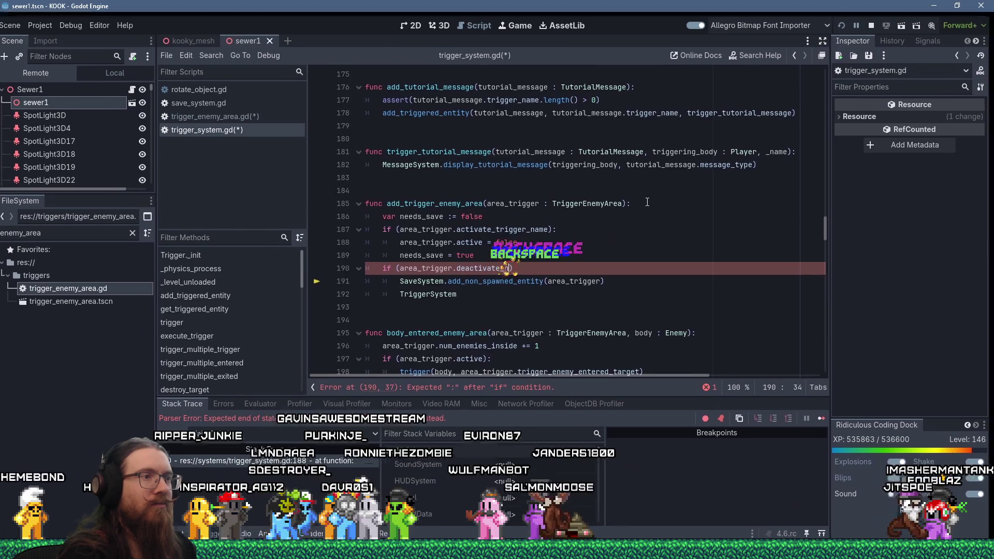
type("trigger_name):")
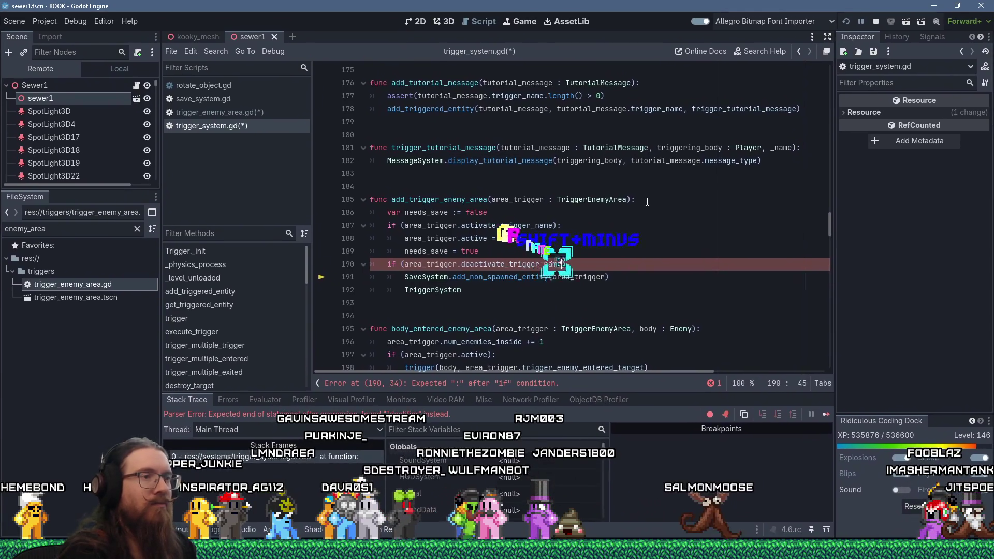
key("Return")
type("needs_save = true")
key("Return")
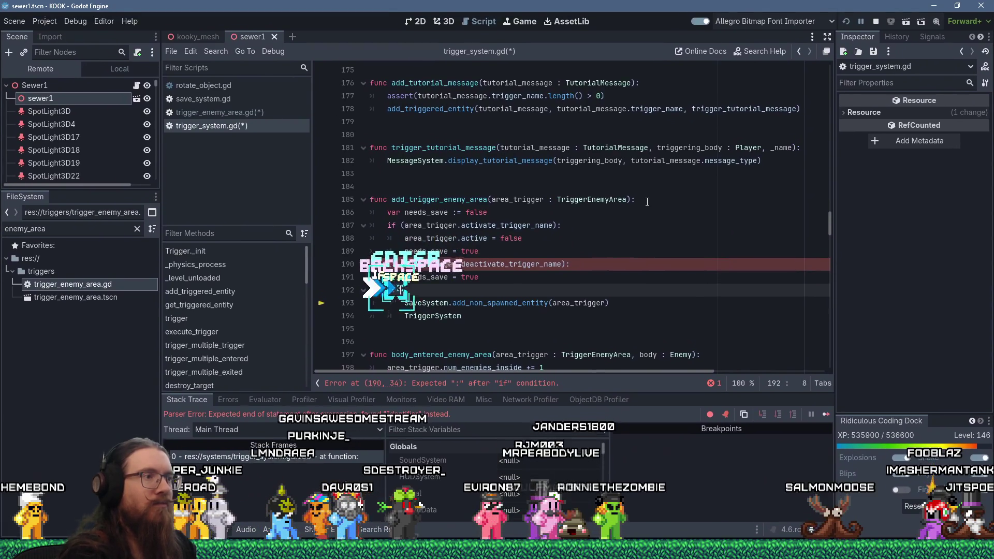
Step: Wrap the SaveSystem call in 'if (needs_save):' and delete the stray TriggerSystem line
key("BackSpace")
type("if (needs_save)")
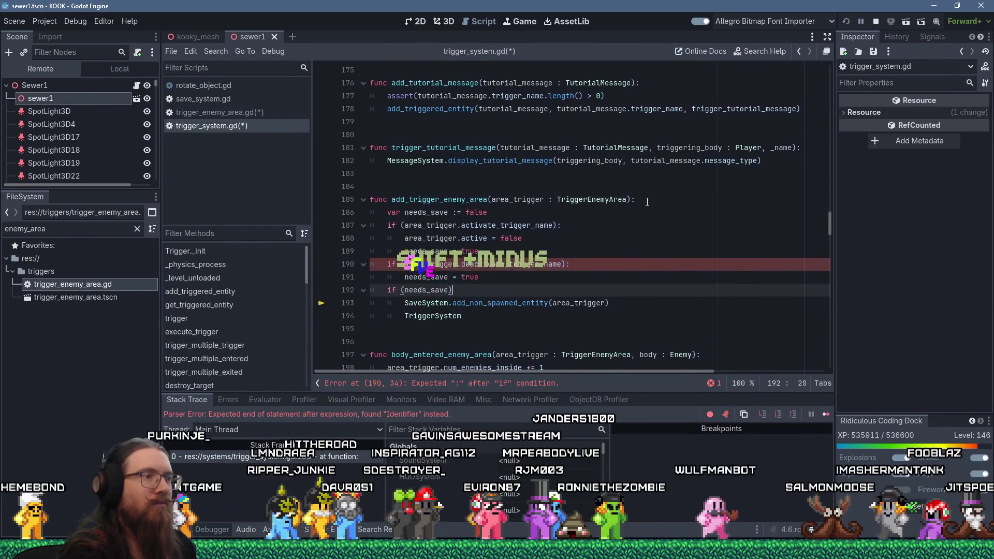
type(":")
key("Down")
key("Home")
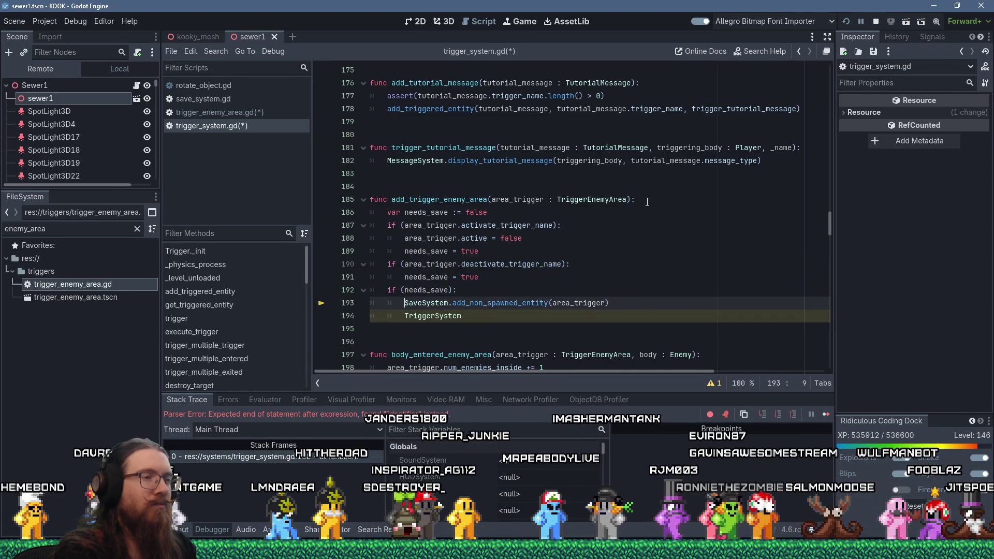
key("Down")
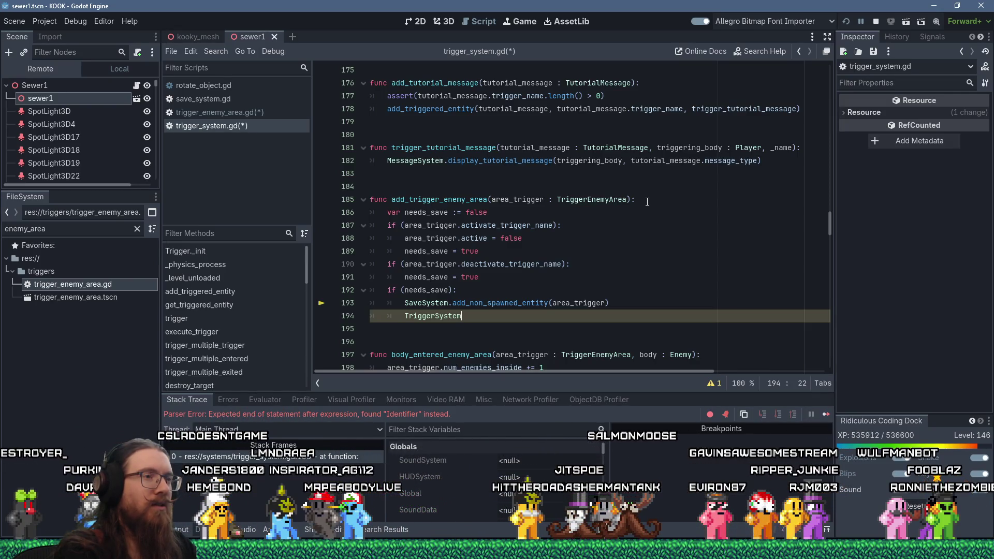
key("shift+Delete")
key("Up")
key("Up")
key("Up")
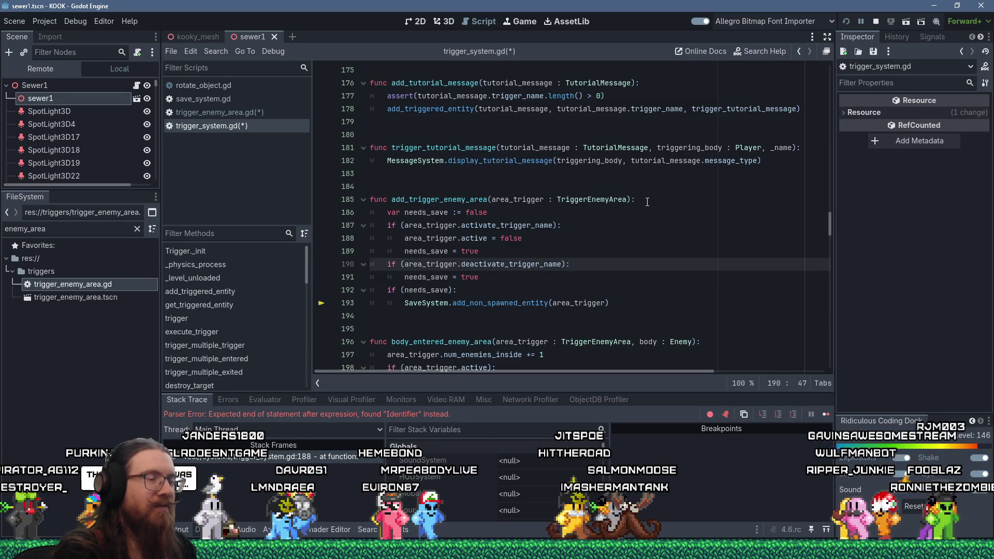
Step: Begin a TriggerSystem.add_triggered_entity( call below area_trigger.active = false
key("Down")
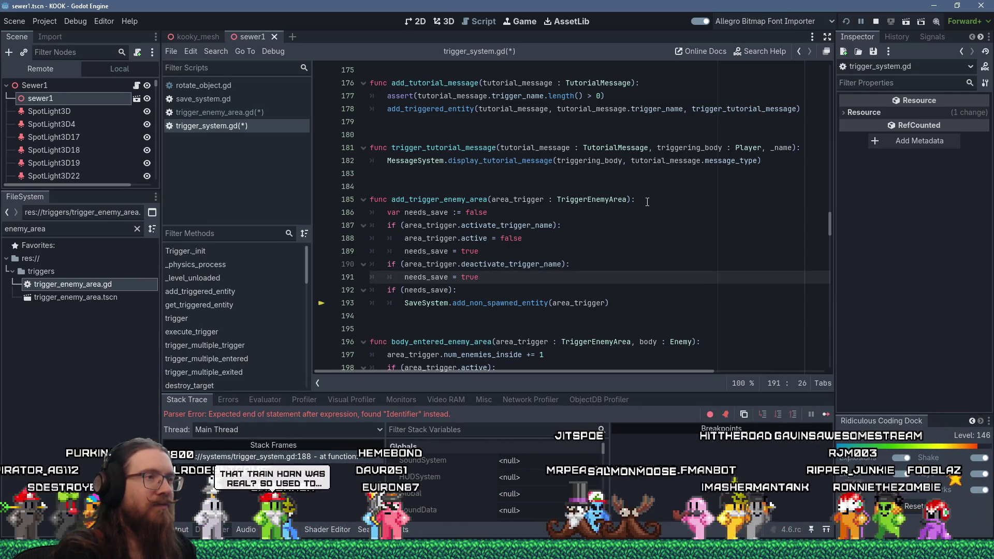
key("Up")
key("Up")
key("Up")
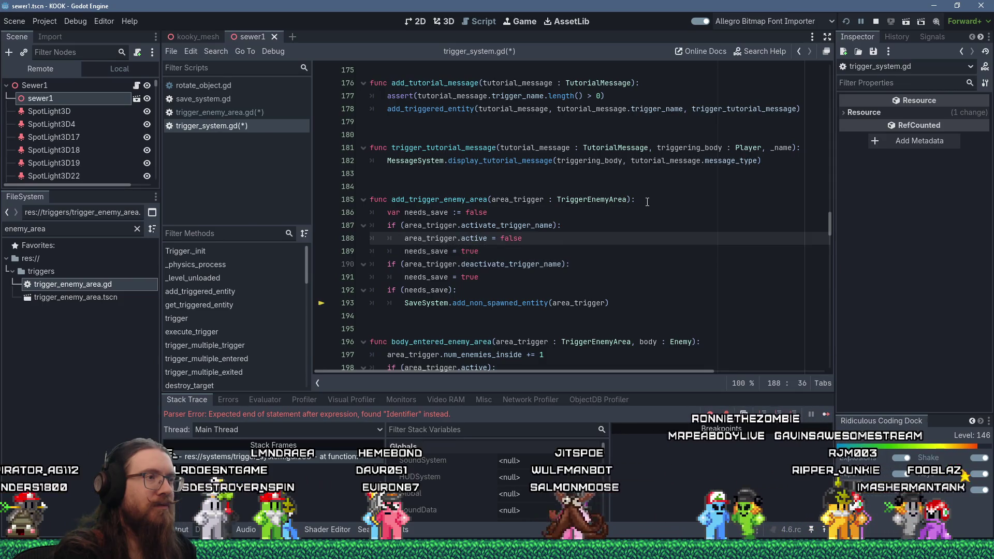
key("Return")
key("shift+Insert")
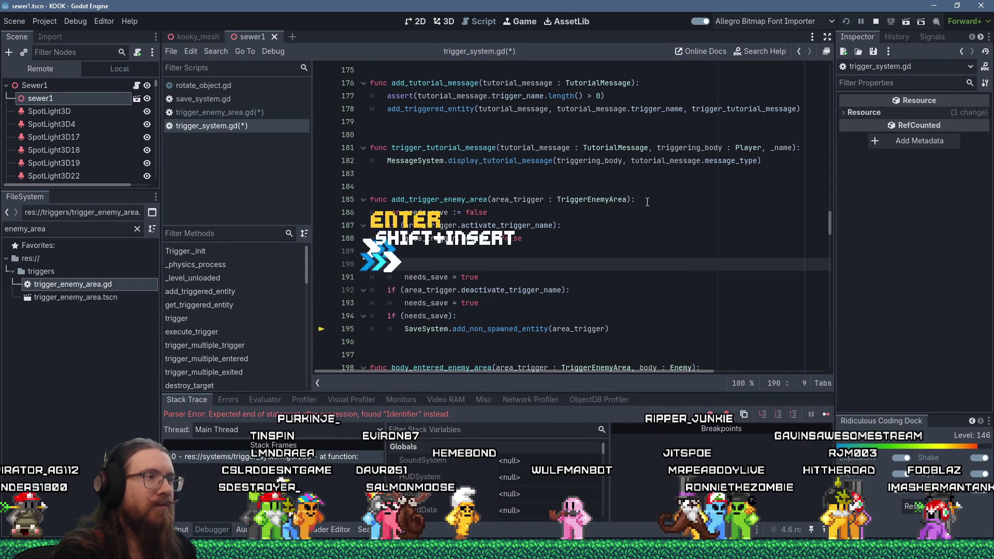
key("BackSpace")
key("BackSpace")
key("BackSpace")
type("Trigg")
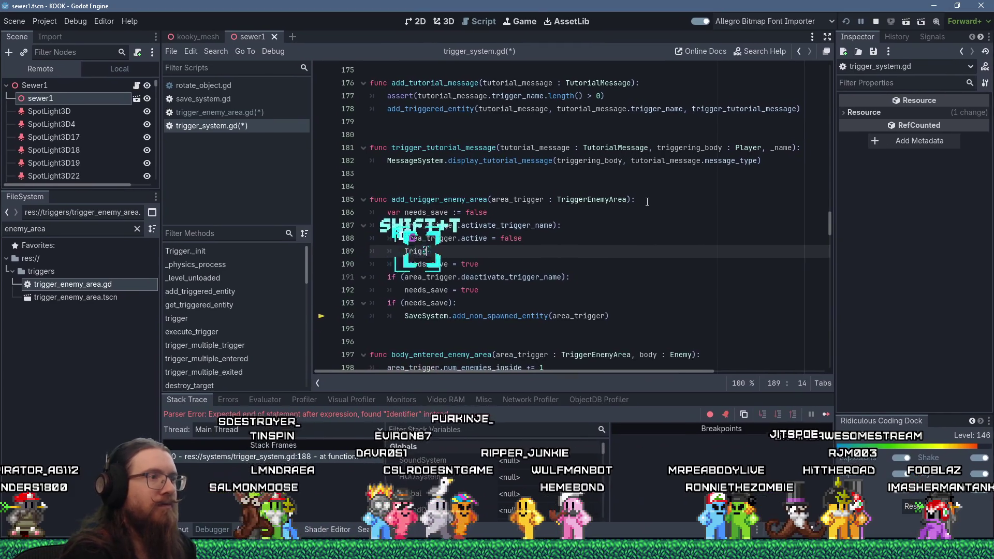
type("erSystem.ad")
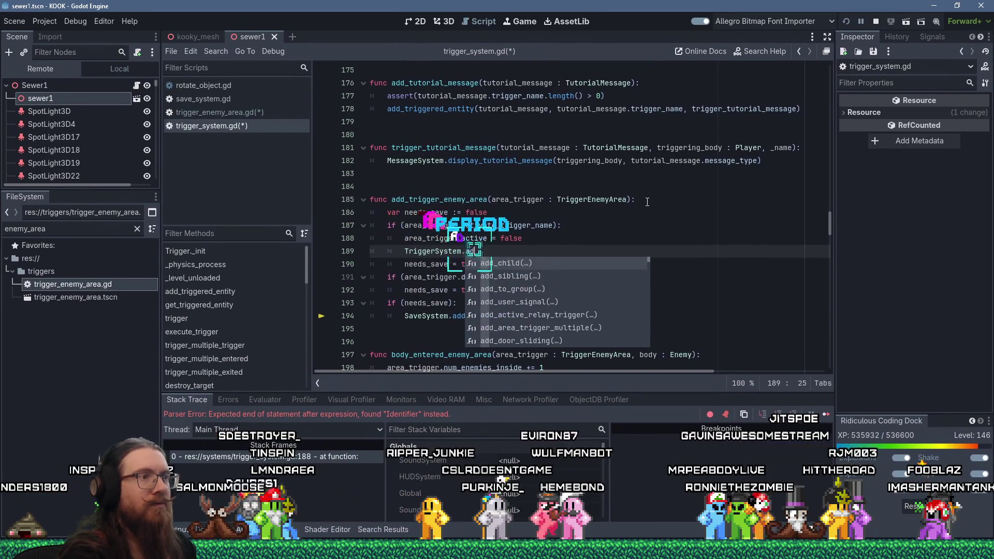
type("d_triggered")
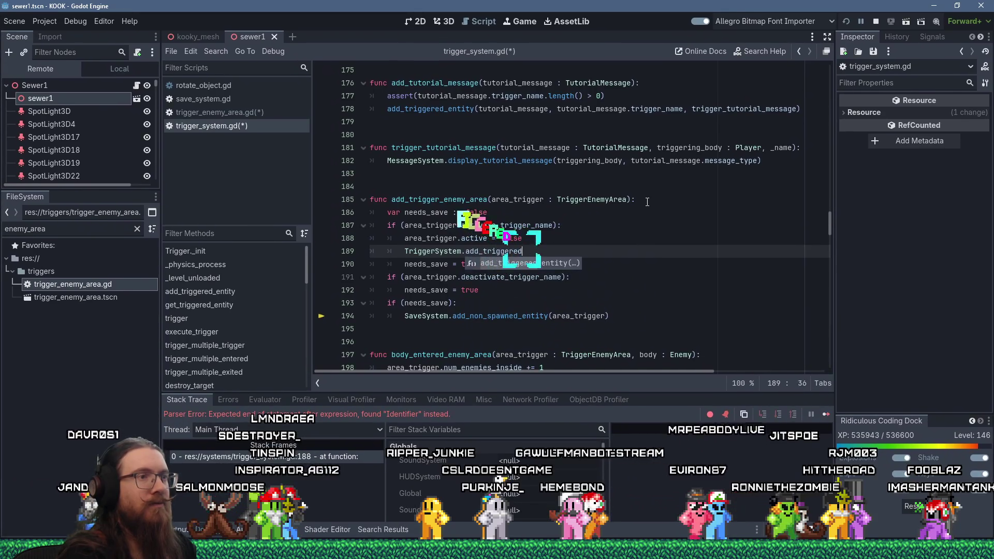
key("Return")
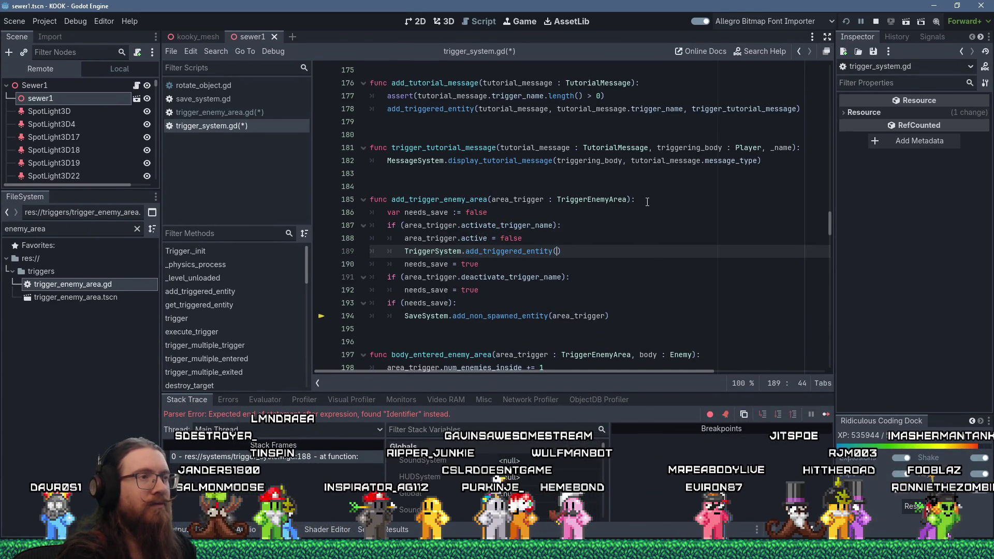
type("(")
key("BackSpace")
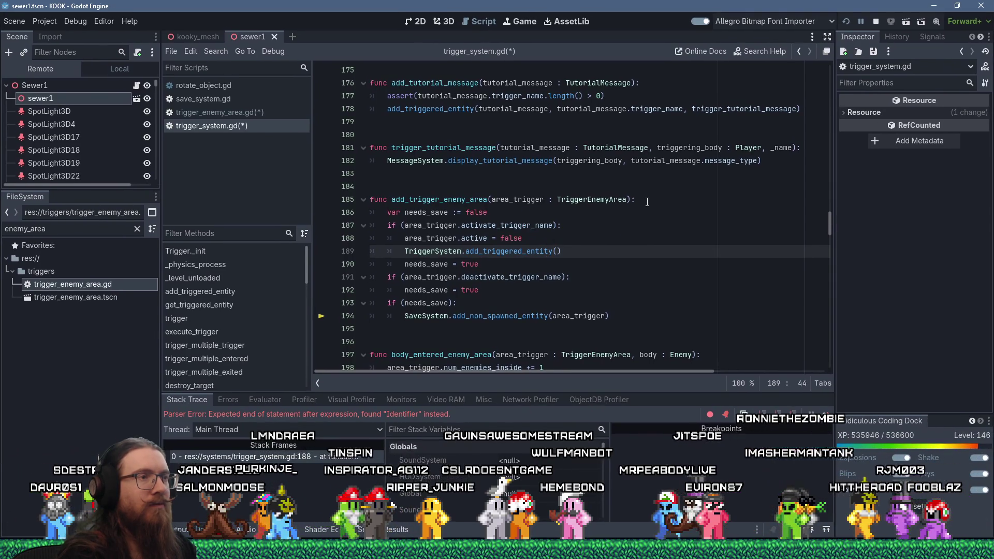
key("BackSpace")
type("(")
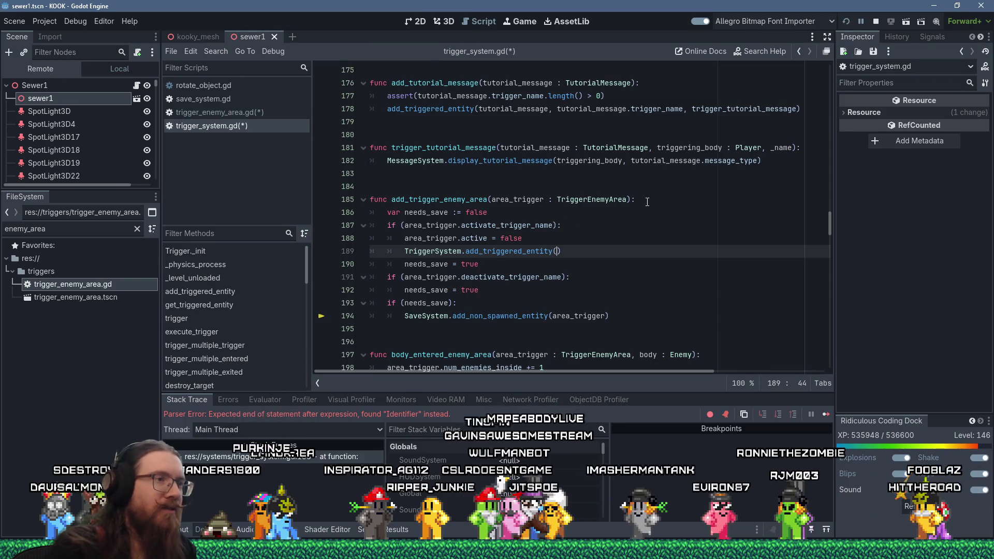
Step: Copy the add_triggered_entity signature from its definition and paste it above the call for reference
left_click(536, 251, "ctrl")
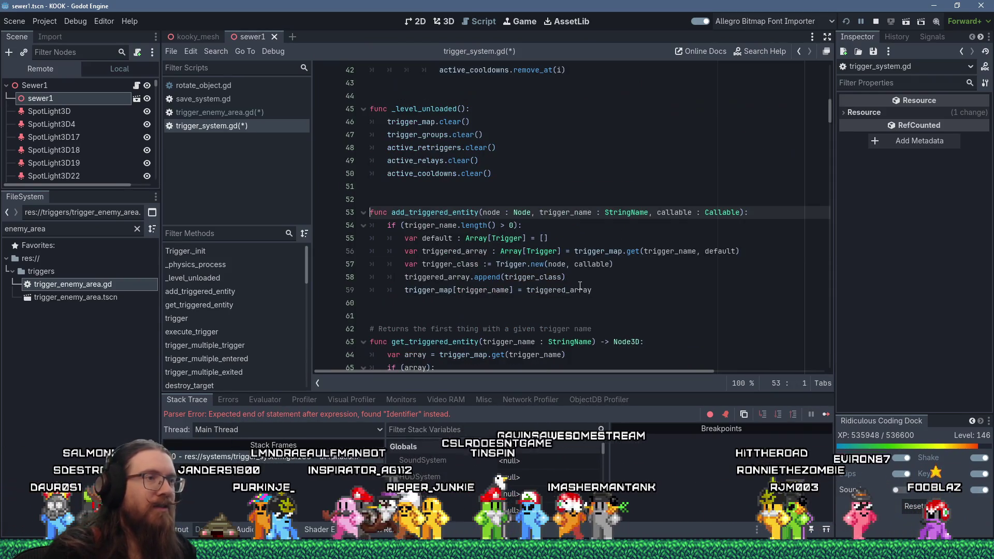
key("shift+End")
key("ctrl+c")
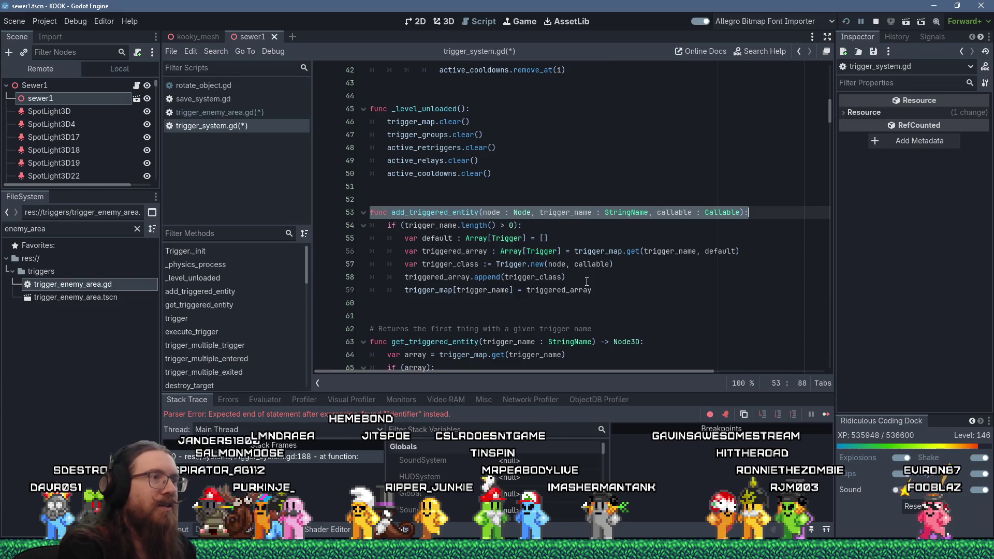
key("alt+Left")
key("Up")
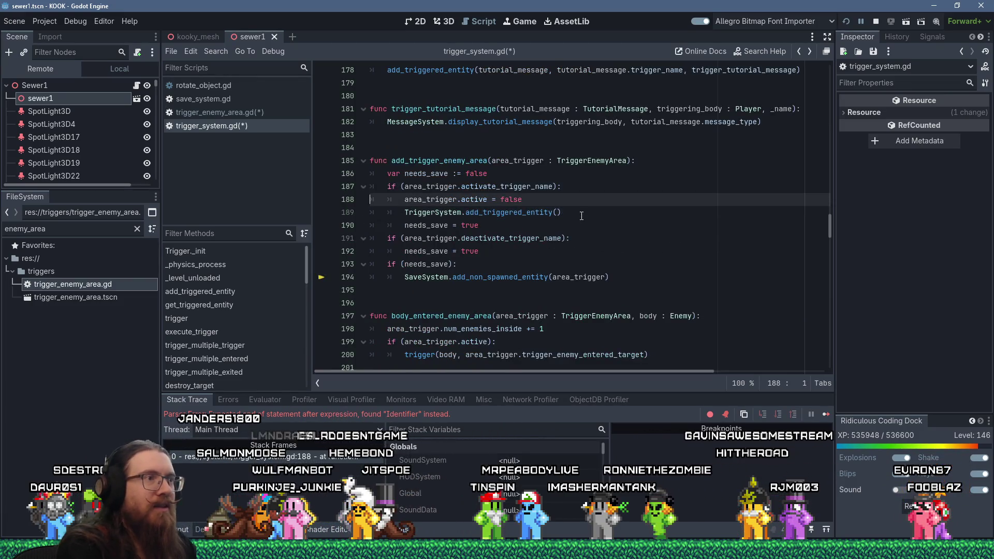
key("End")
key("Return")
key("shift+Insert")
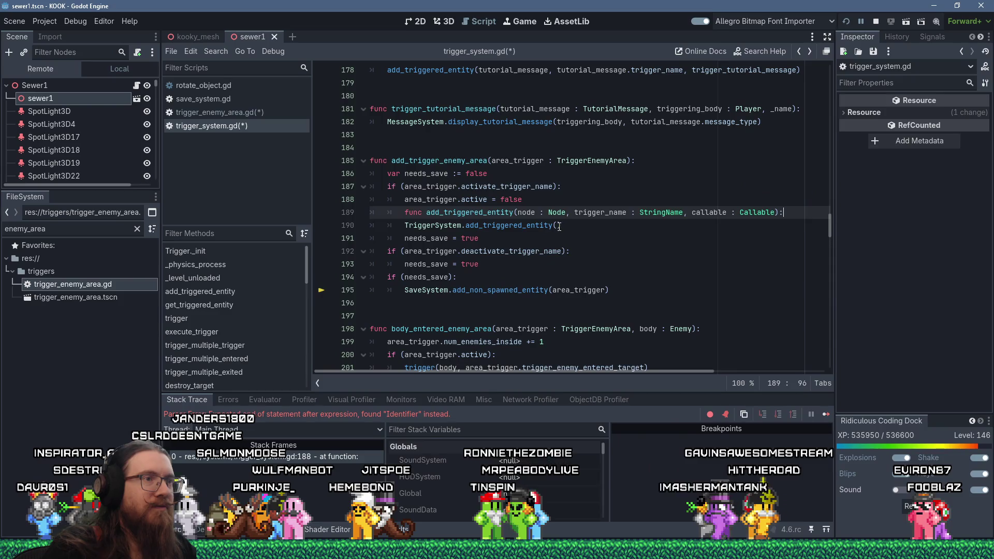
Step: Fill in the call's arguments: area_trigger, area_trigger.activate_trigger_name, enemy_area_triggered_on
left_click(559, 226)
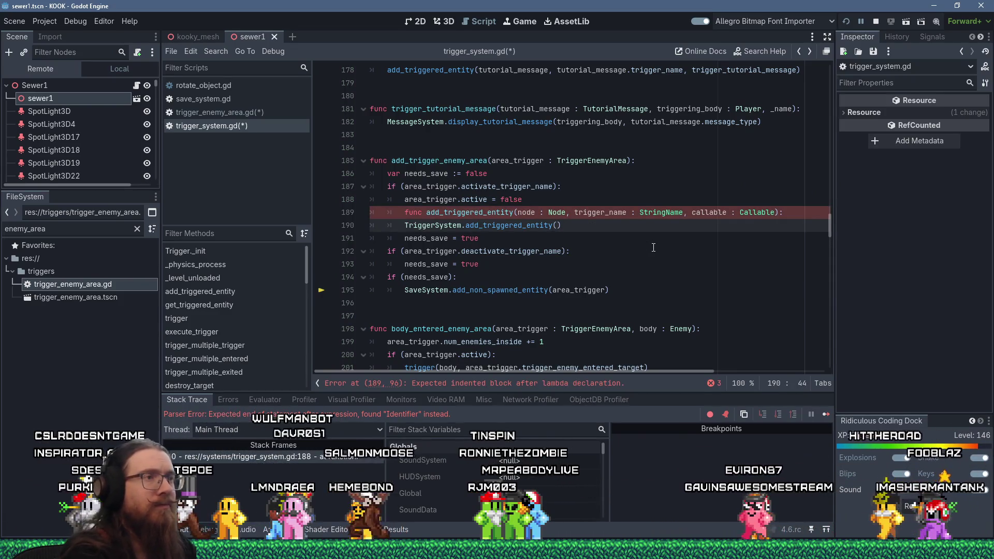
type("area_tr")
type("igger, area")
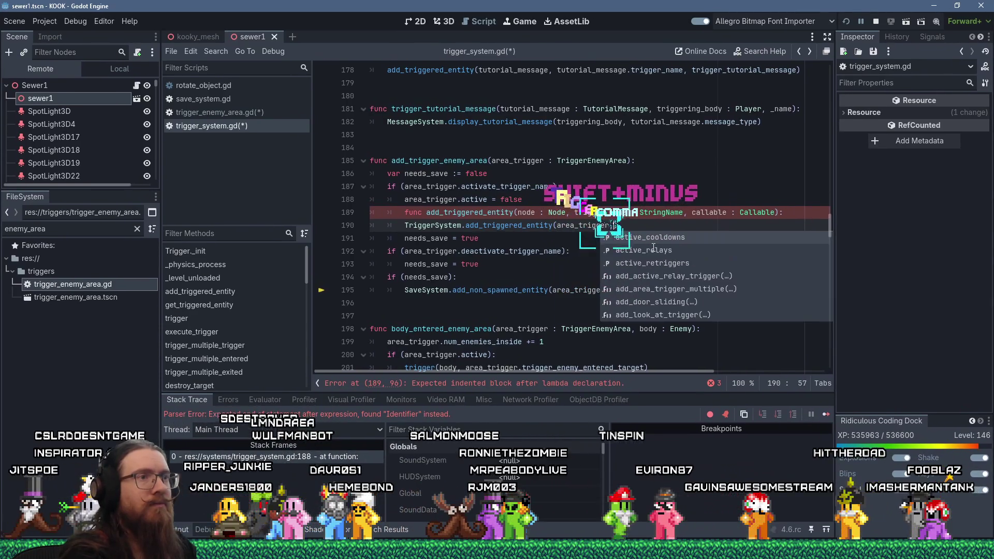
type("_trigger.")
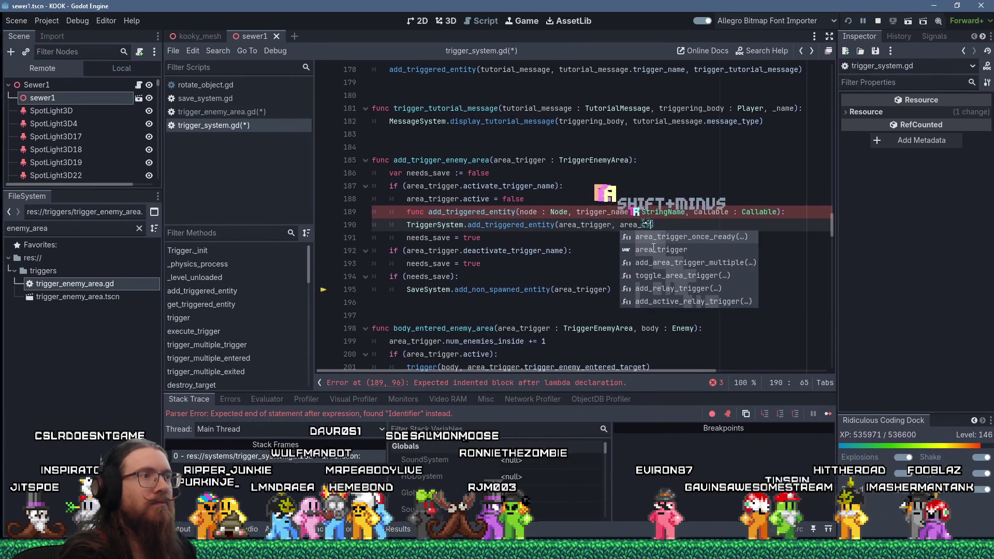
type("activate_trigger_name")
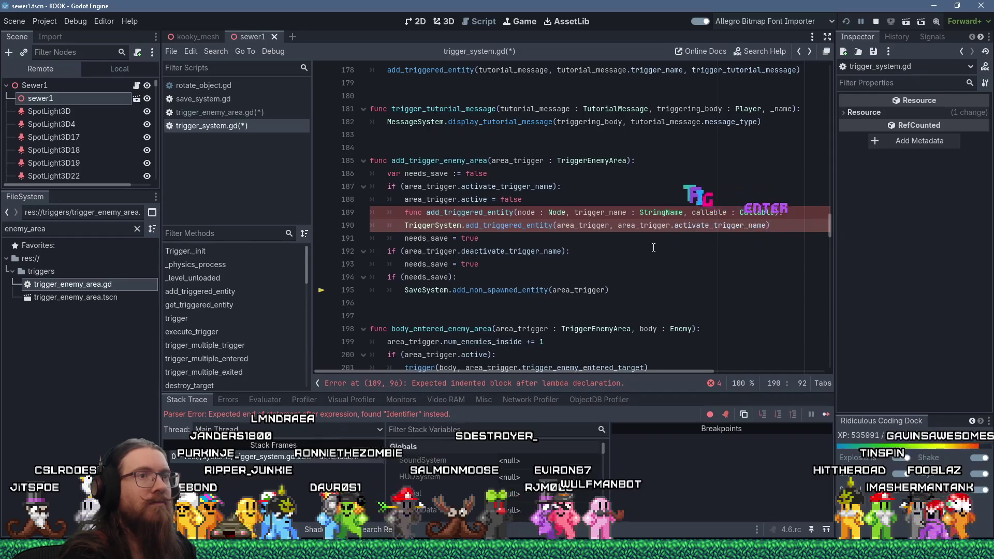
key("Return")
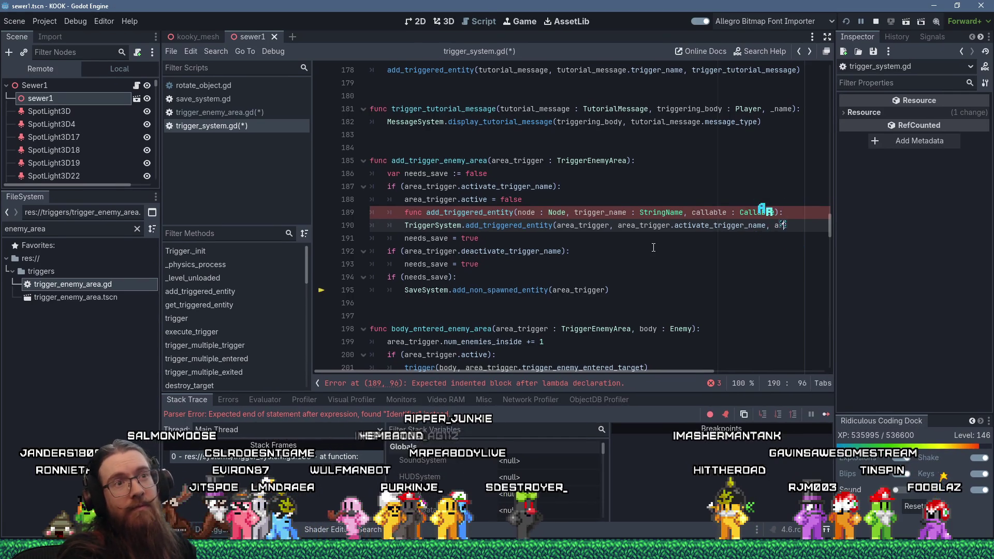
type("ea")
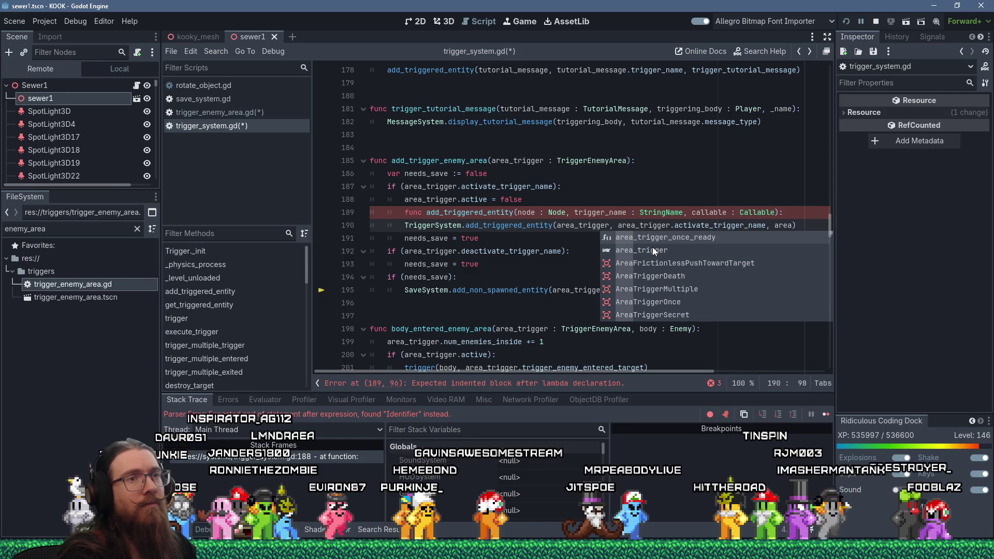
key("ctrl+shift+Left")
type("enemy_area")
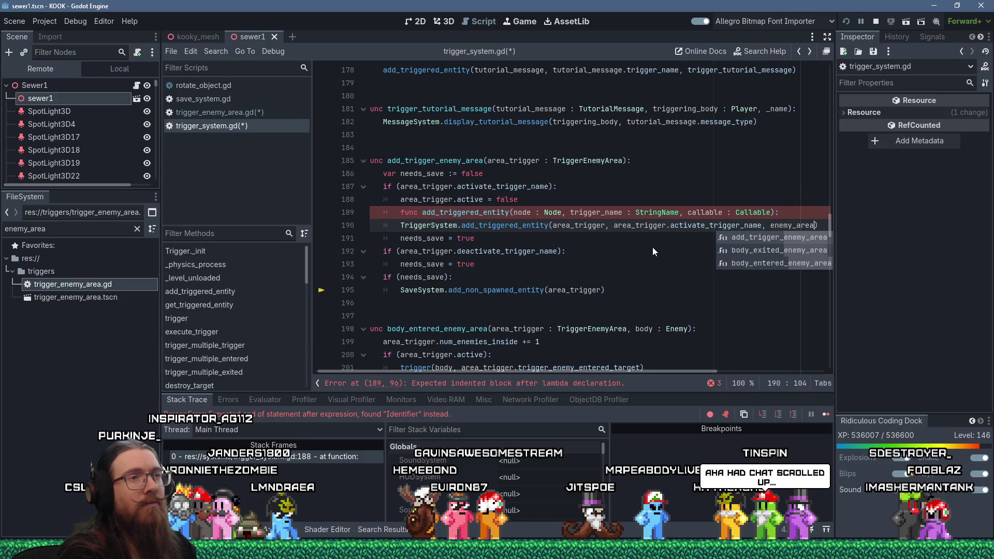
type("_triggere")
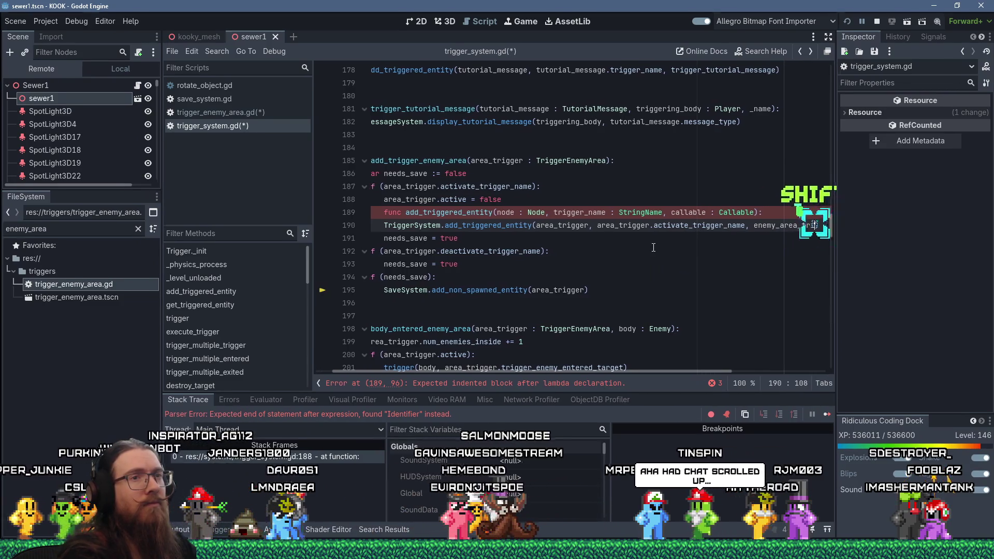
type("d")
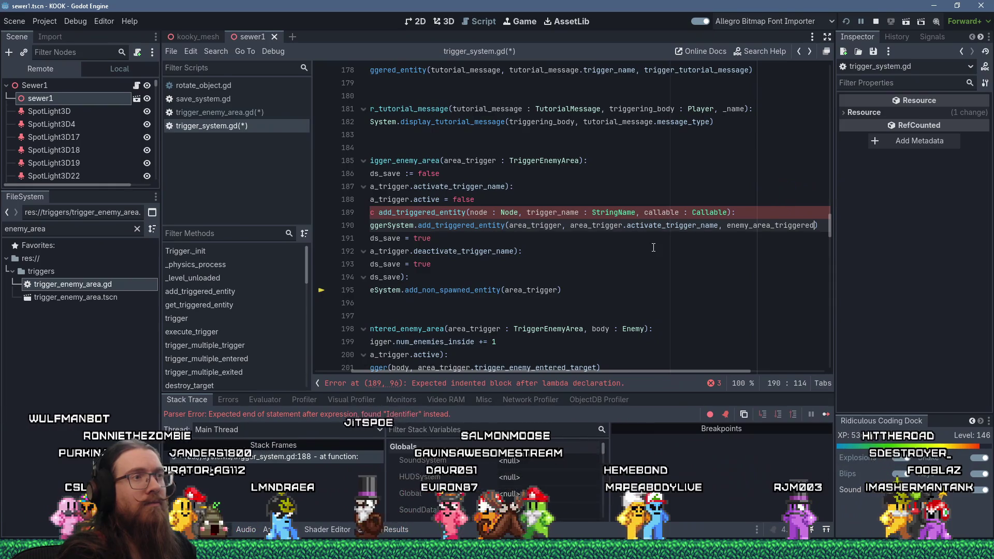
type("_on")
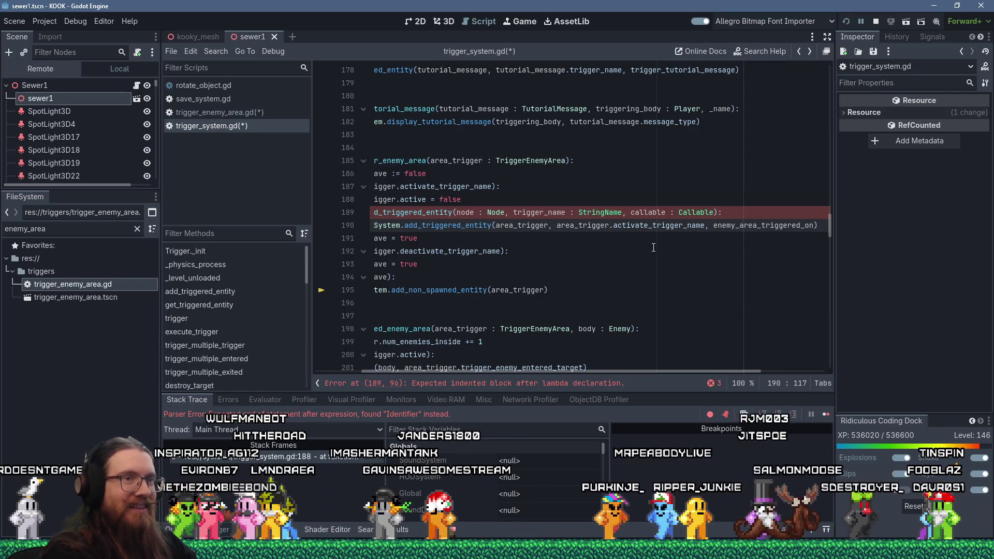
key("Home")
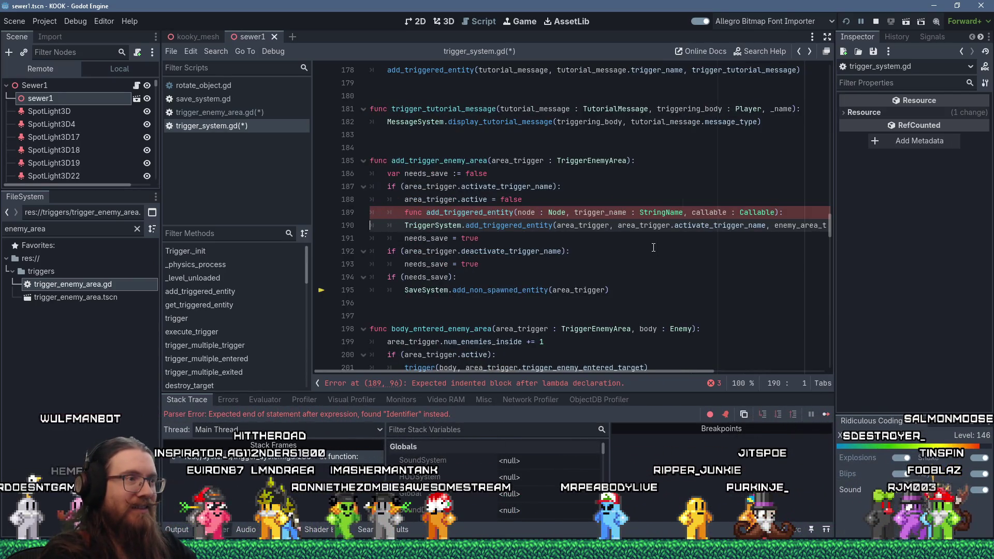
key("Up")
key("Up")
key("Up")
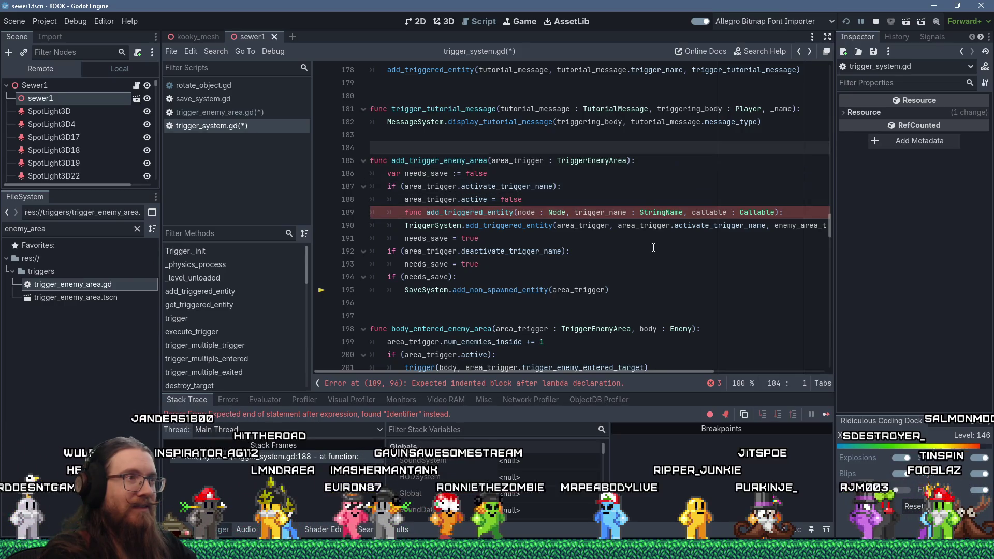
key("Down")
key("Down")
key("Down")
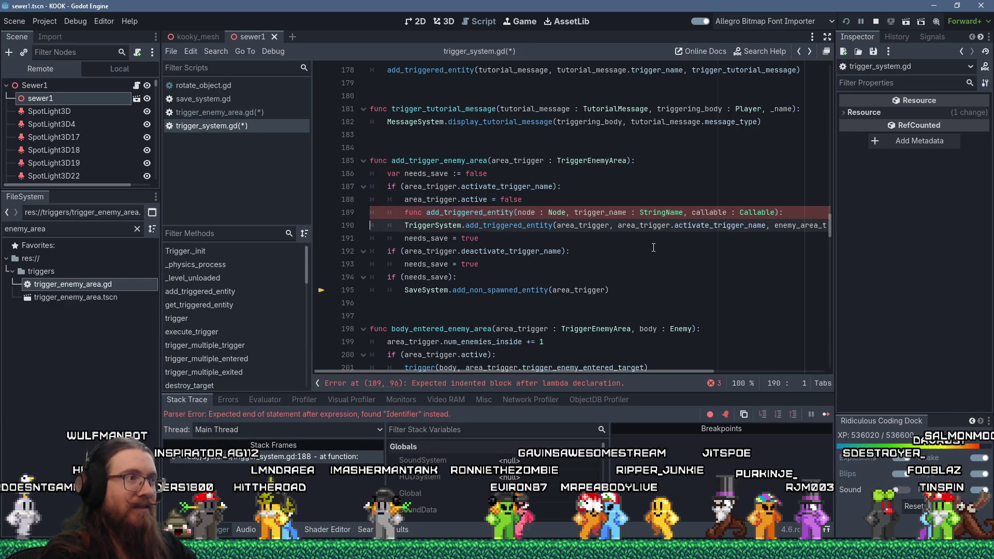
key("Up")
key("End")
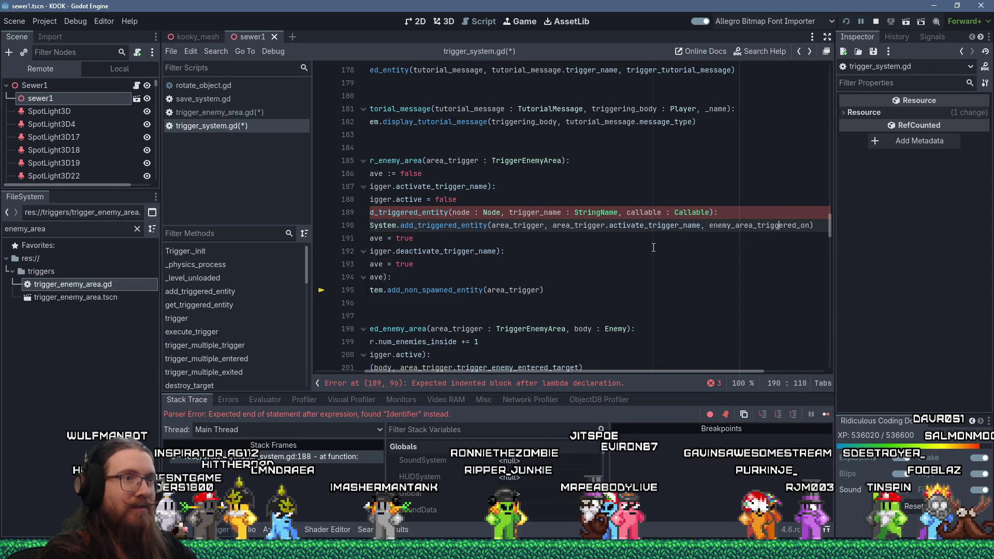
key("ctrl+Left")
type("Callable(")
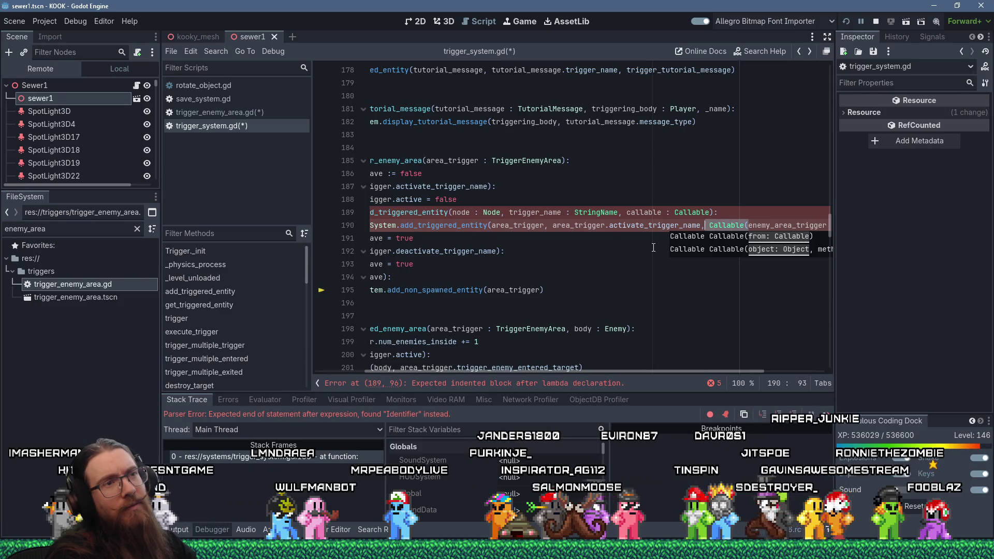
key("End")
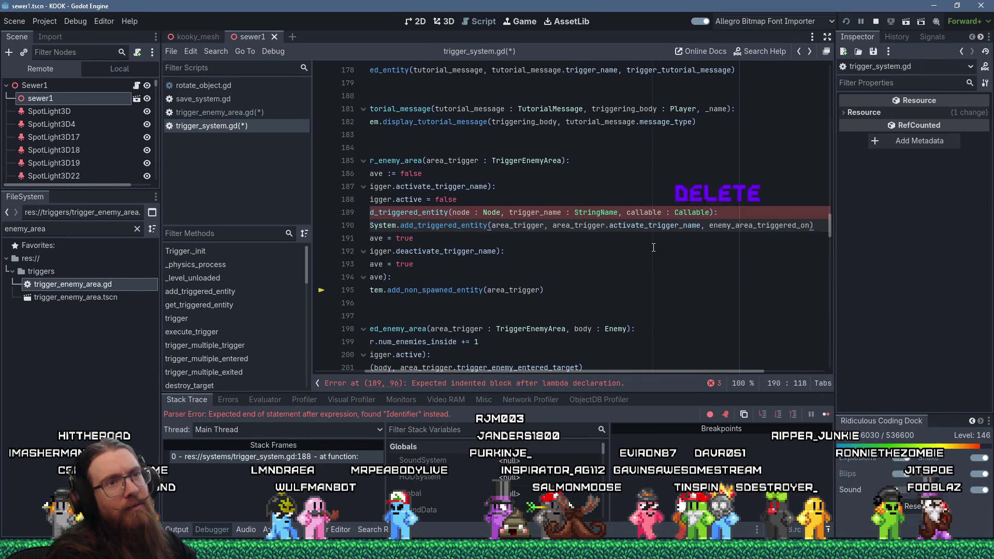
key("Up")
key("Up")
key("Up")
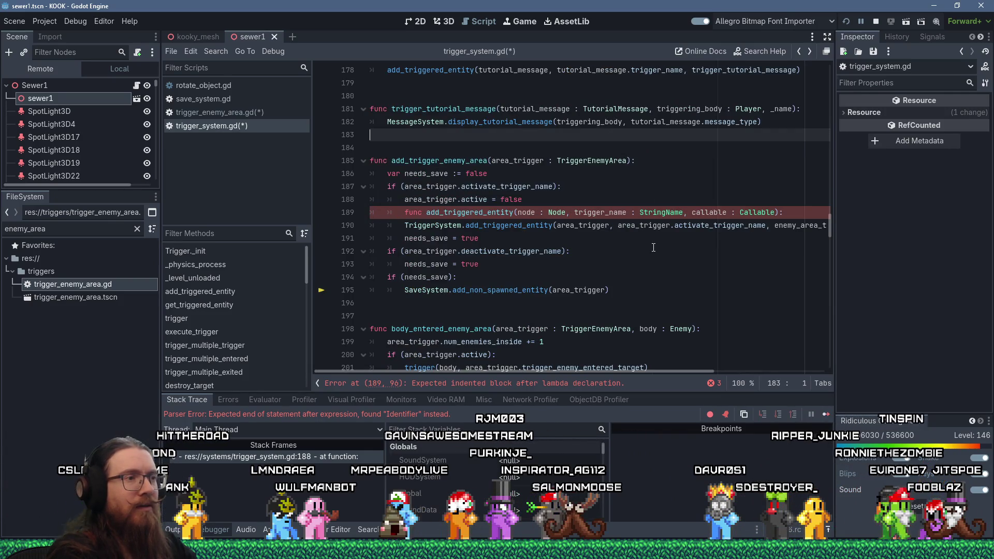
left_click(563, 313)
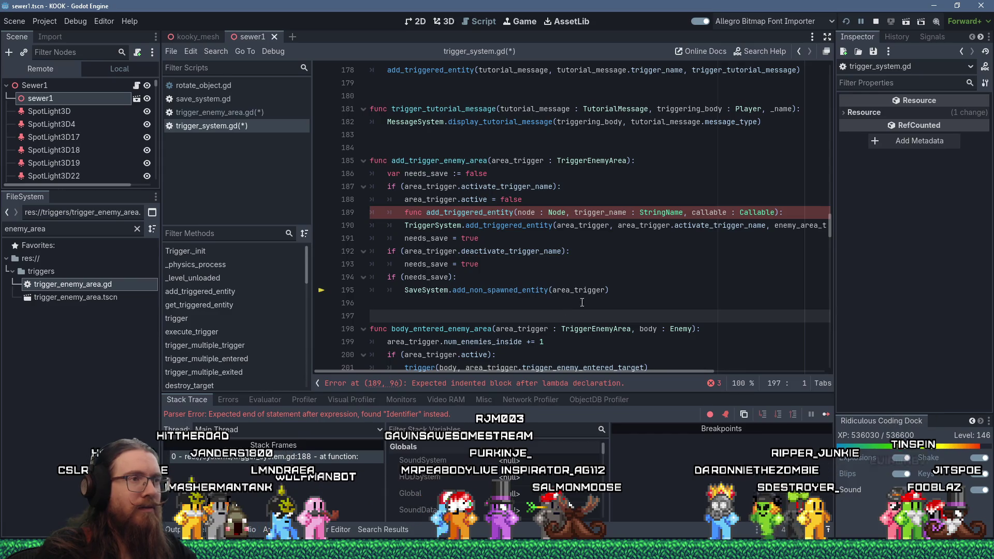
scroll(556, 360, "down", 1)
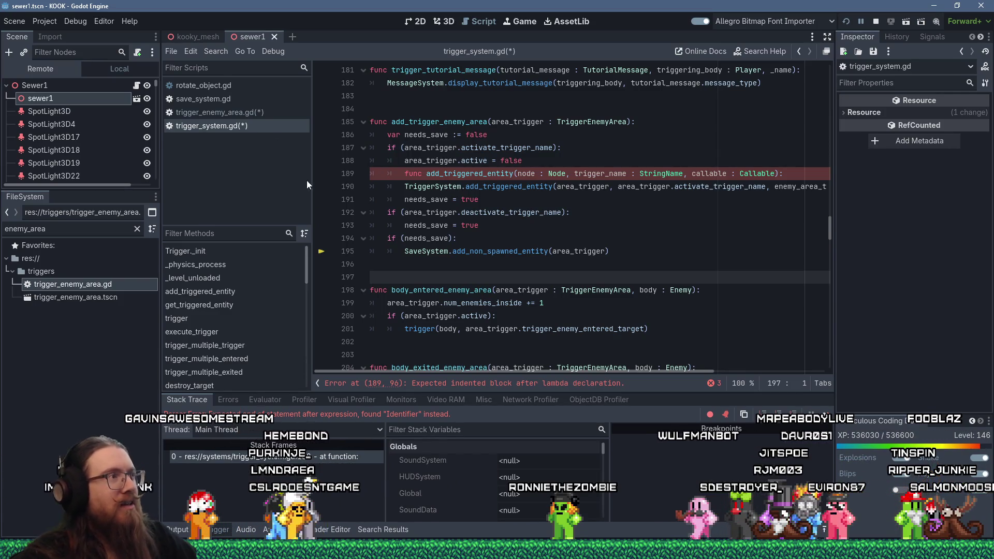
left_click(258, 114)
scroll(430, 245, "down", 1)
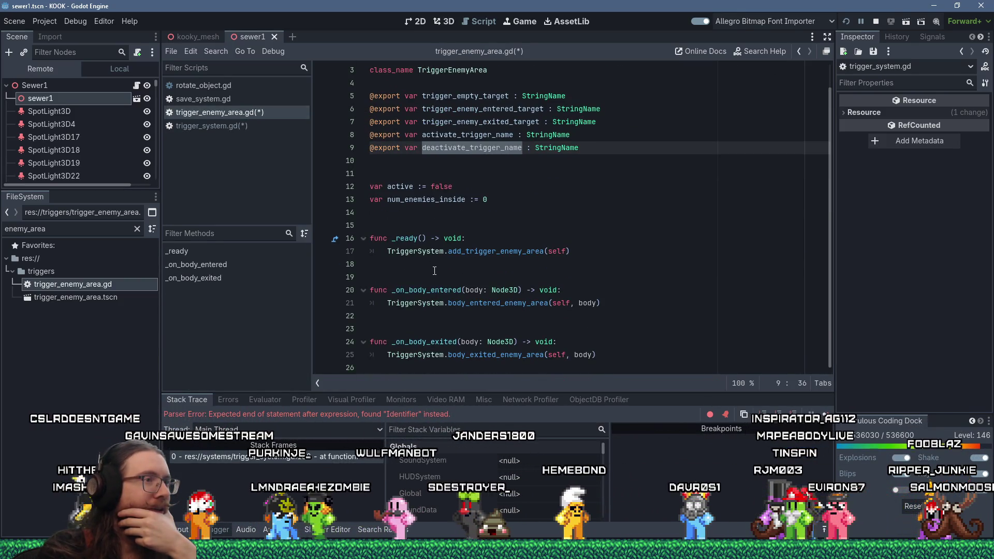
mouse_move(430, 263)
left_mouse_down()
mouse_move(601, 305)
mouse_move(606, 364)
left_mouse_up()
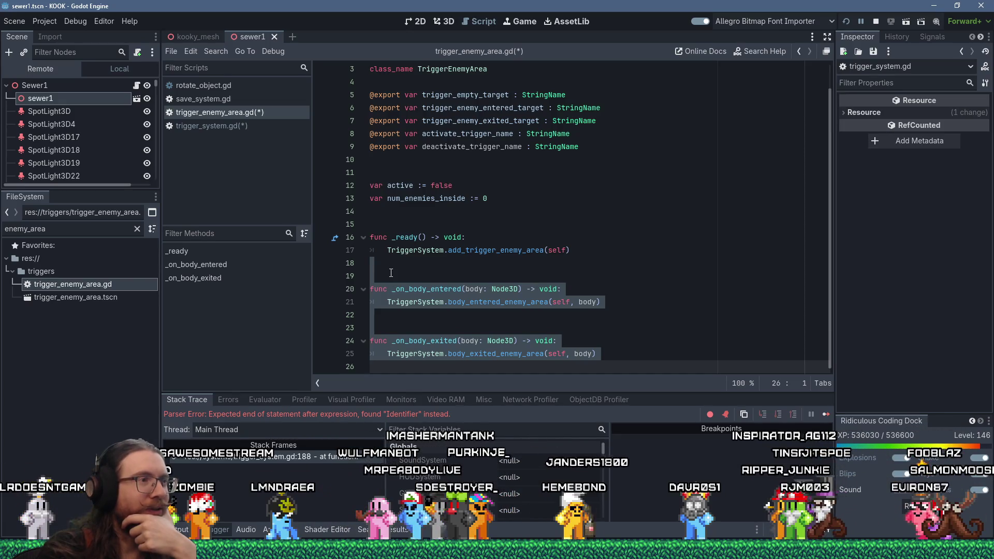
mouse_move(393, 224)
left_mouse_down()
mouse_move(440, 227)
mouse_move(542, 269)
left_mouse_up()
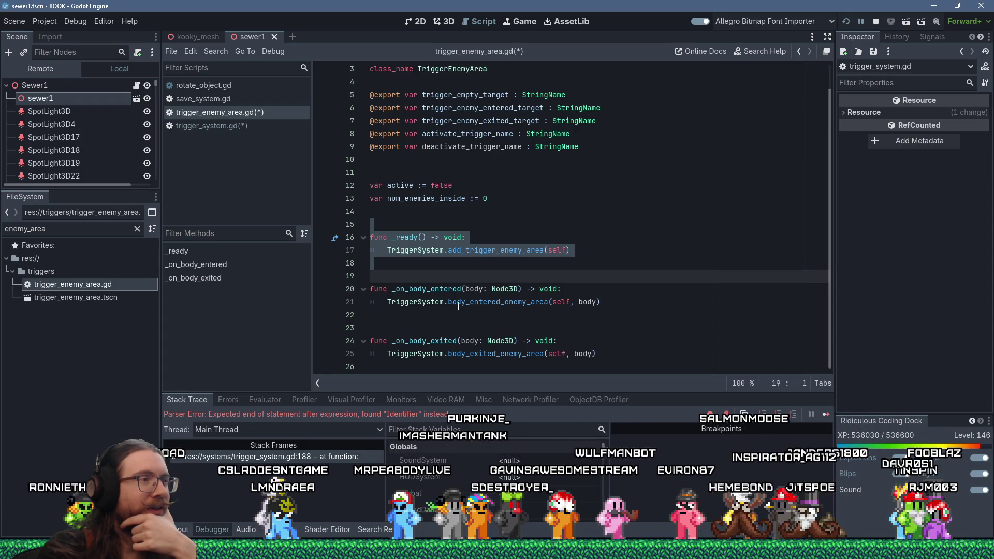
left_click(461, 266)
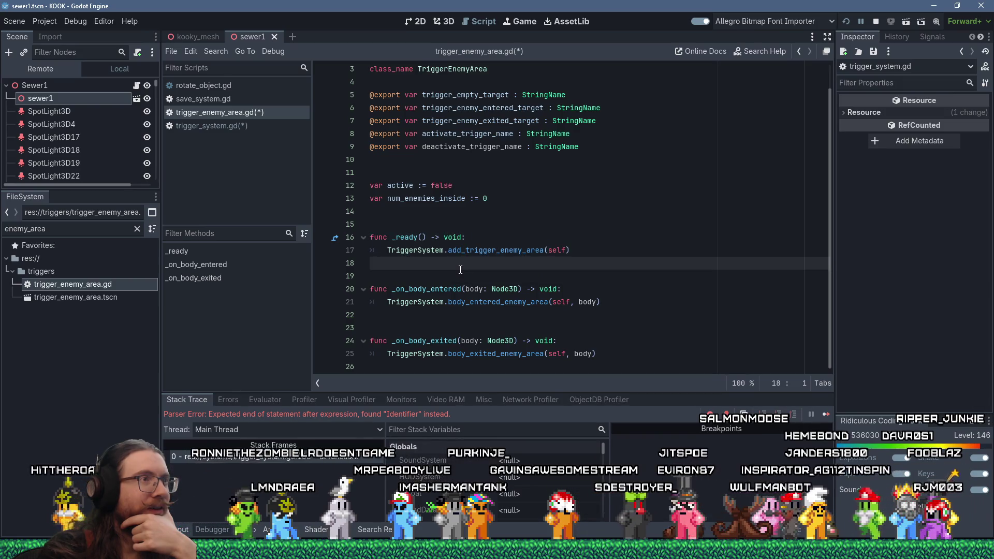
left_click(249, 126)
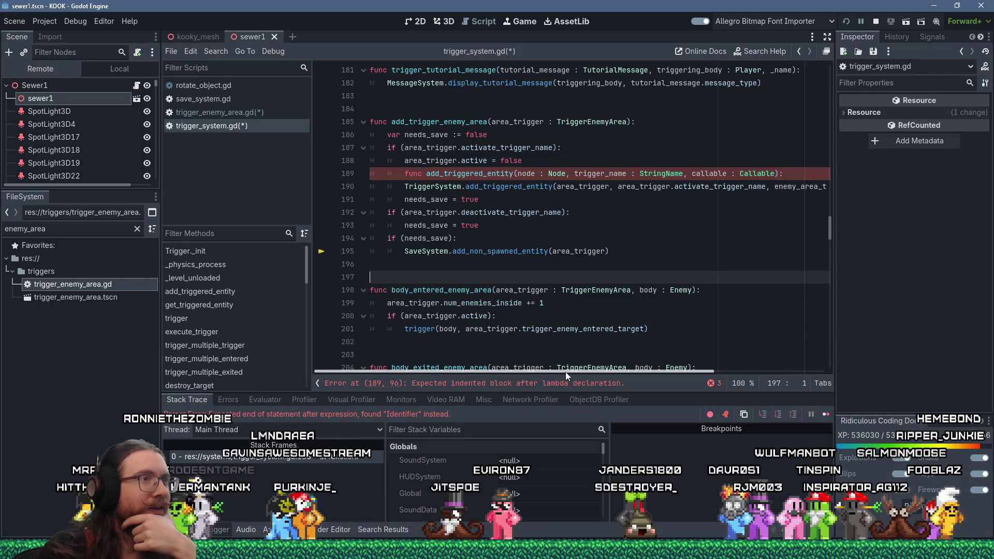
mouse_move(565, 372)
left_mouse_down()
mouse_move(581, 374)
mouse_move(547, 372)
left_mouse_up()
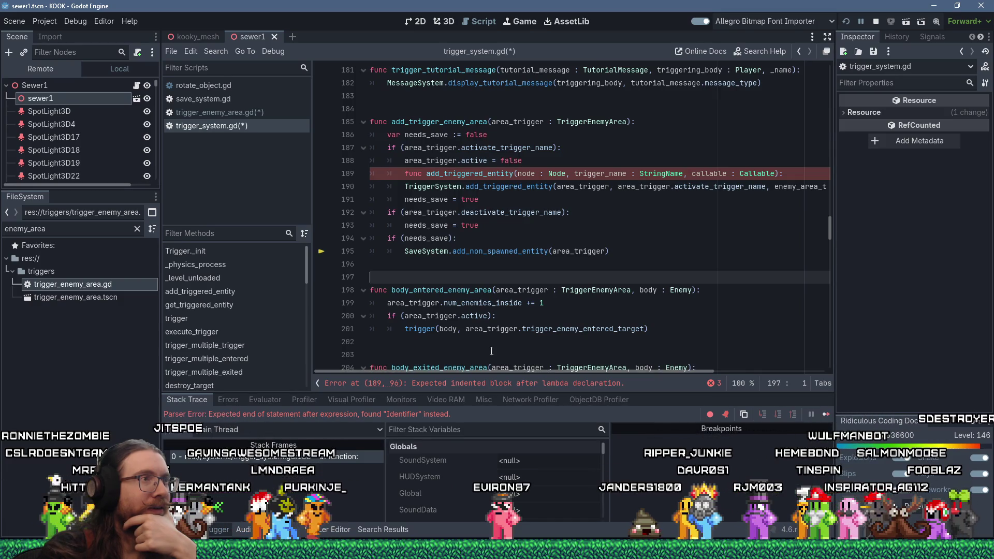
scroll(489, 345, "up", 1)
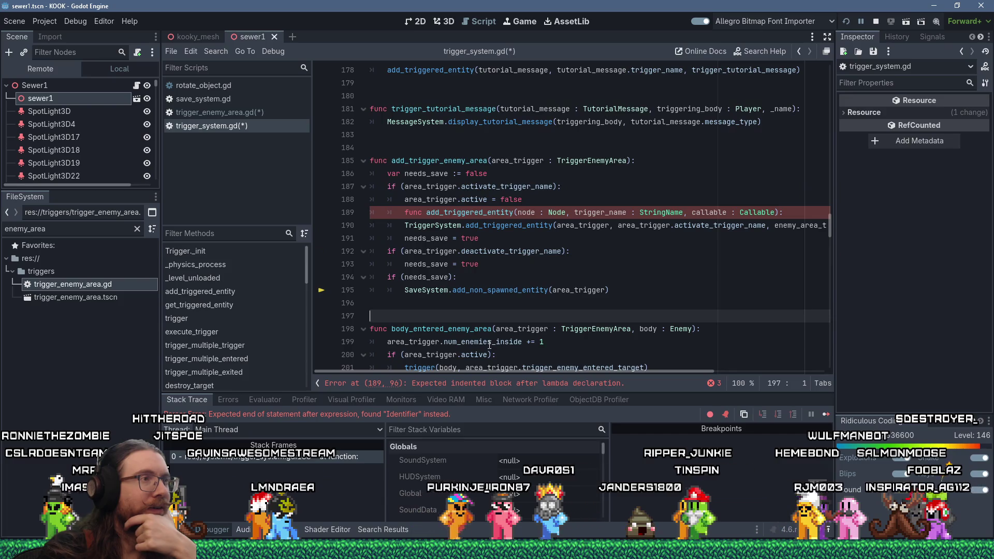
left_click(251, 112)
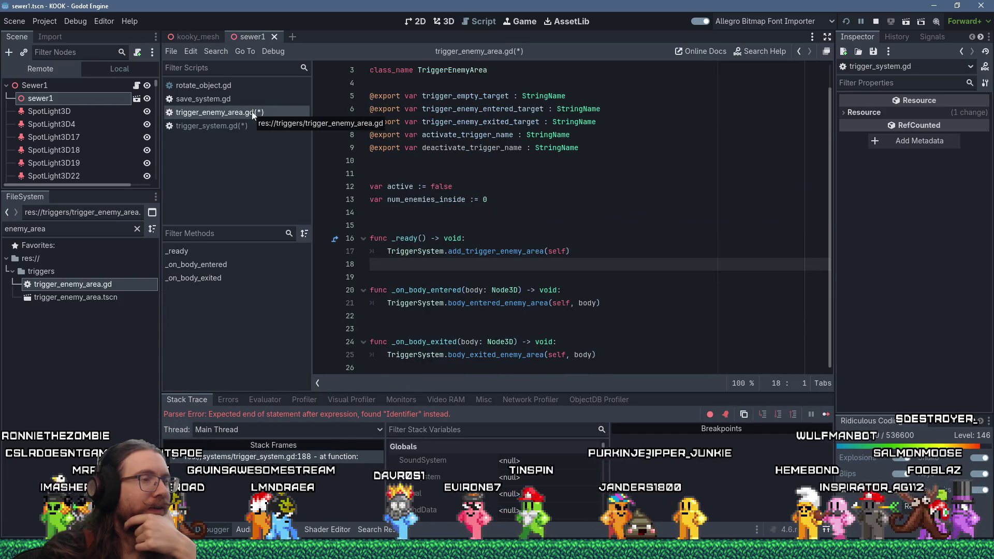
Step: Rename the add_trigger_enemy_area call on line 17 of trigger_enemy_area.gd to trigger_enemy_area_ready
left_click(465, 252)
key("ctrl+shift+Left")
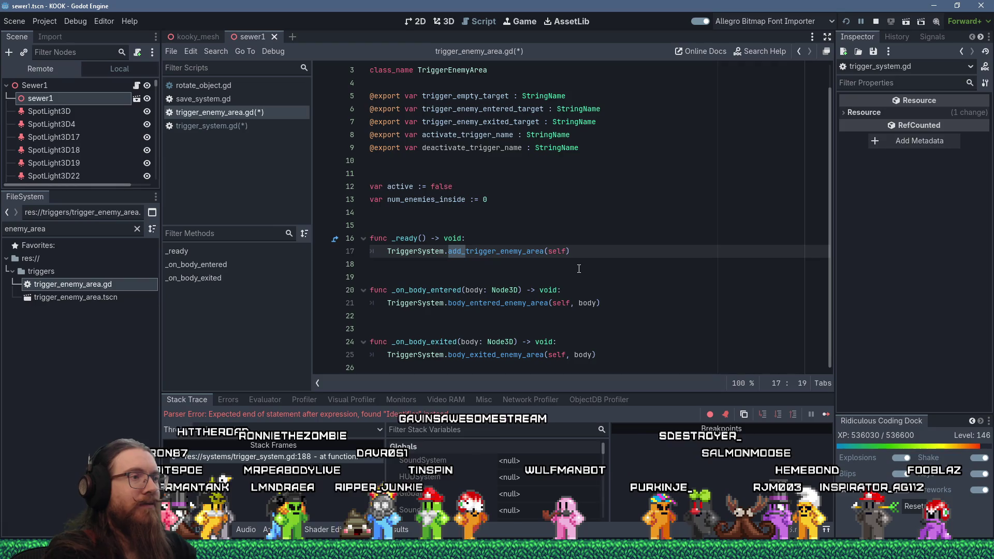
key("Delete")
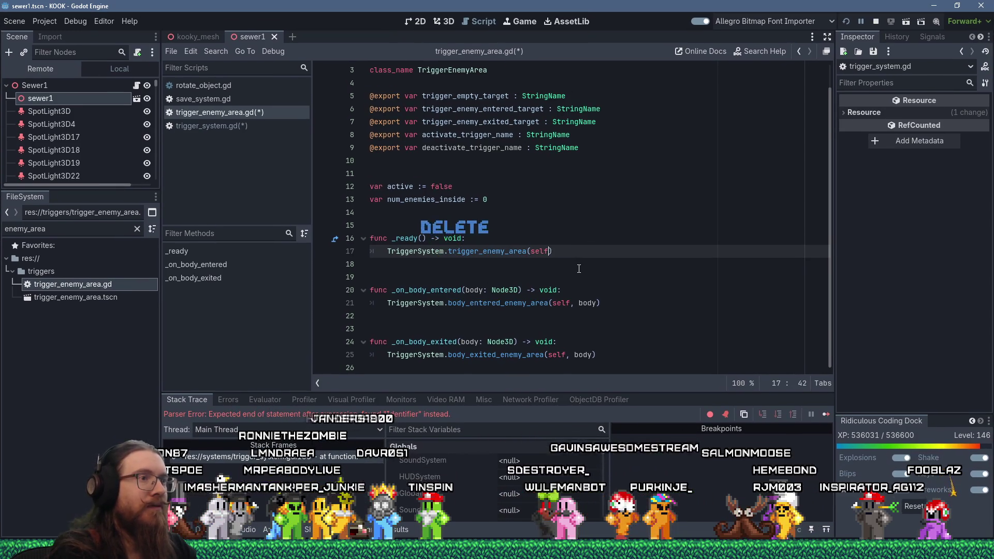
key("ctrl+Left")
type("ready")
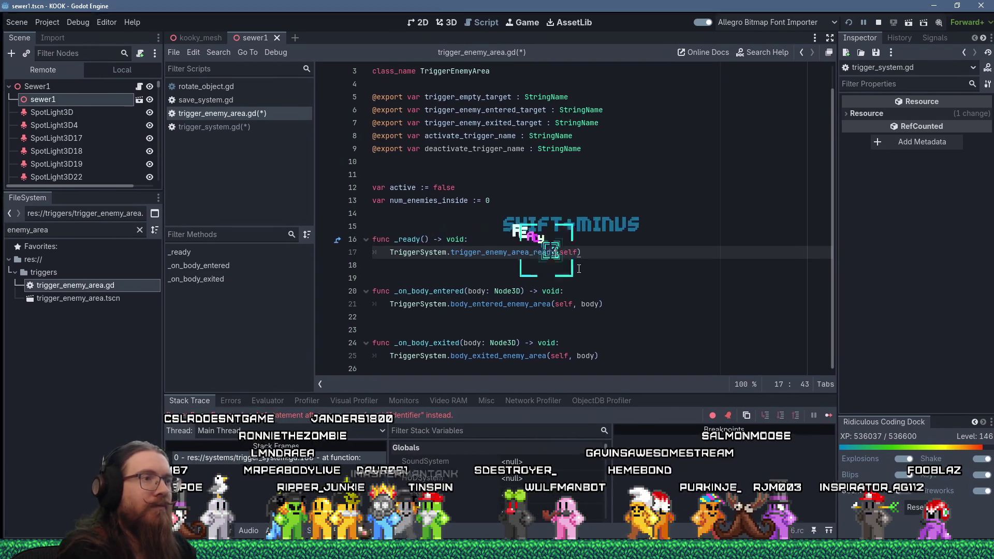
Step: Rename the function definition on line 185 of trigger_system.gd to trigger_enemy_area_ready
left_click(234, 128)
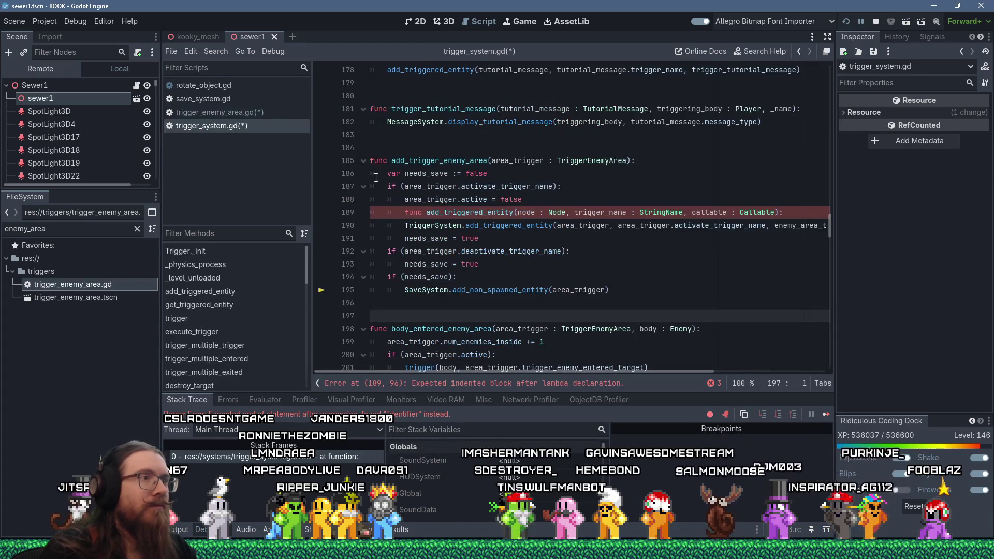
left_click(392, 161)
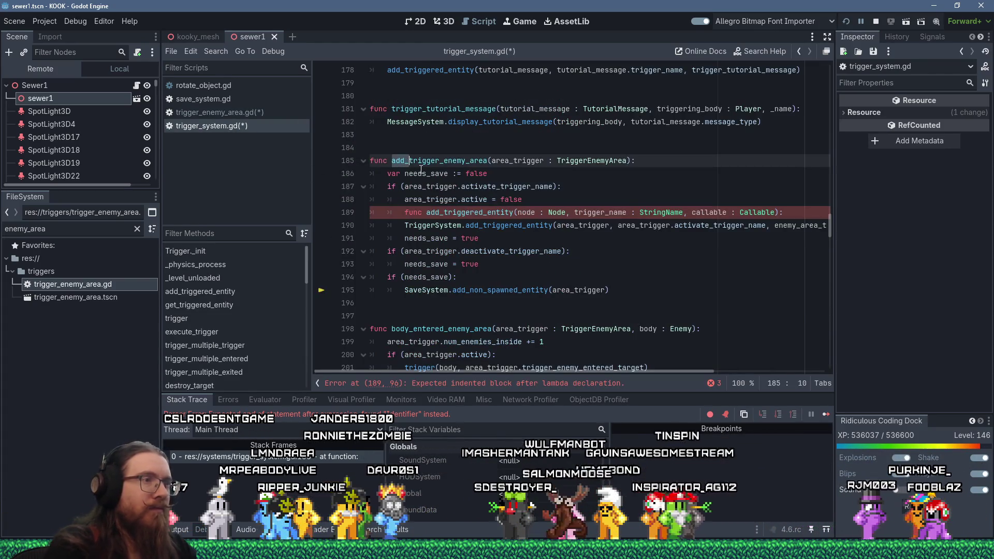
key("Delete")
key("Delete")
key("Delete")
key("Right")
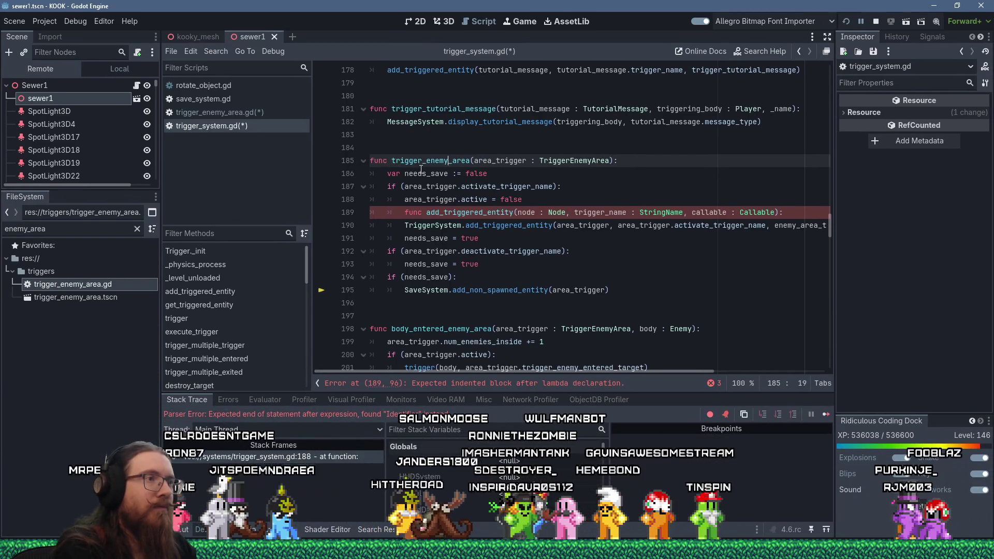
type("_ready")
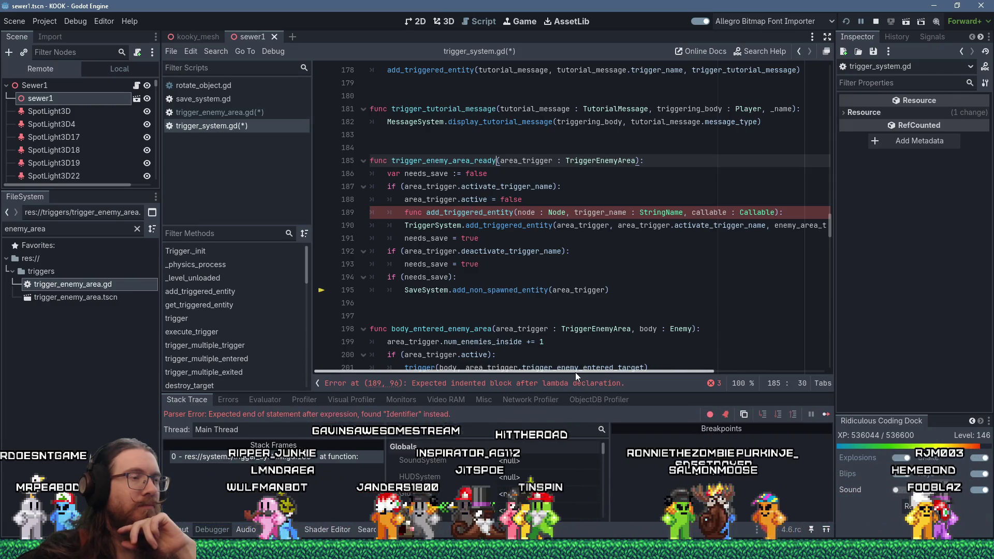
left_click_drag(576, 371, 698, 373)
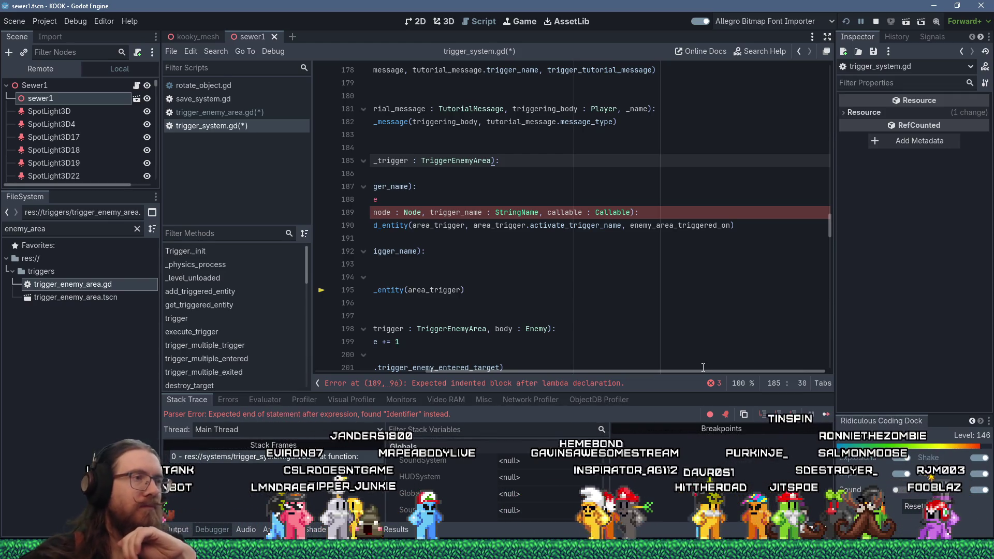
left_click_drag(687, 371, 560, 365)
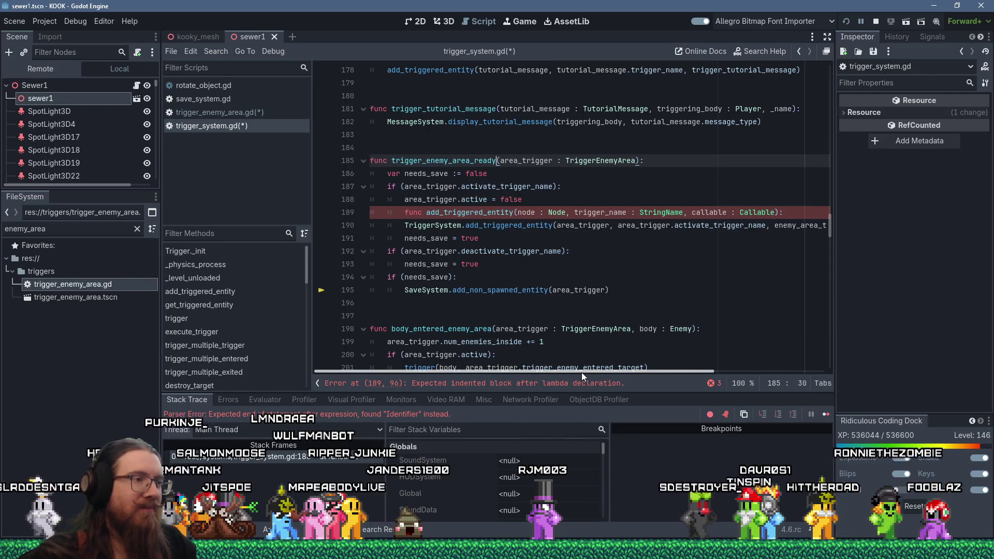
left_click(532, 202)
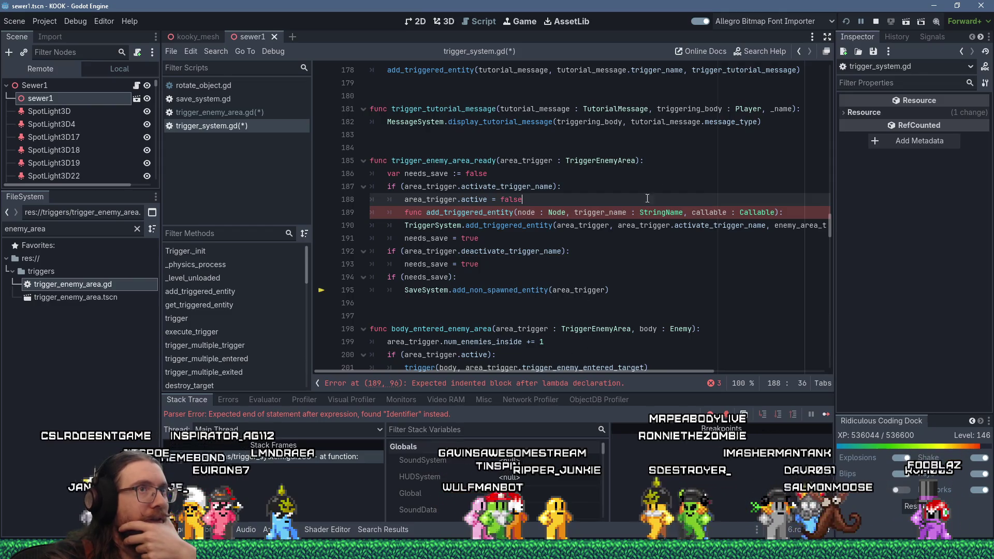
Step: Copy the enemy_area_triggered_on name and open a fresh line below line 195 for the new function
left_click(826, 37)
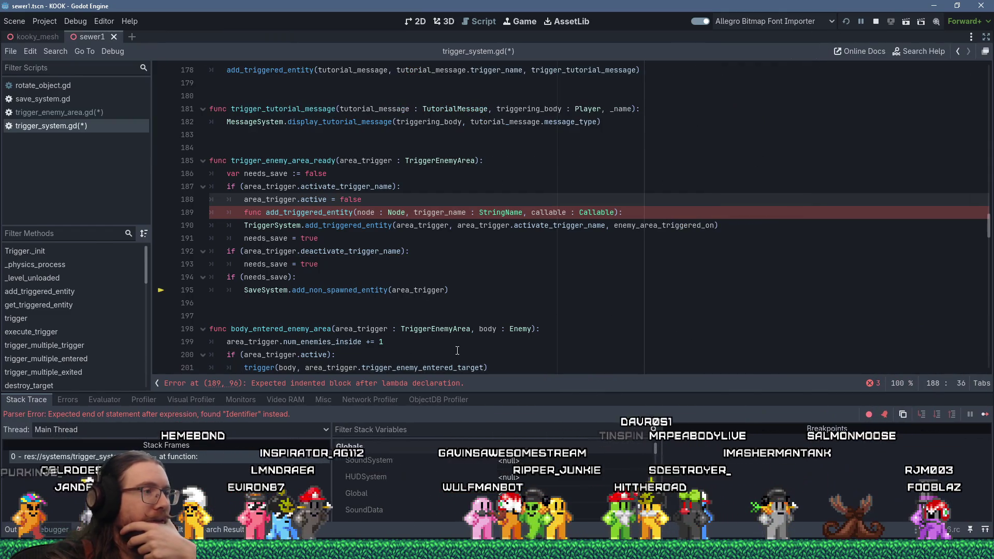
double_click(653, 226)
key("ctrl+c")
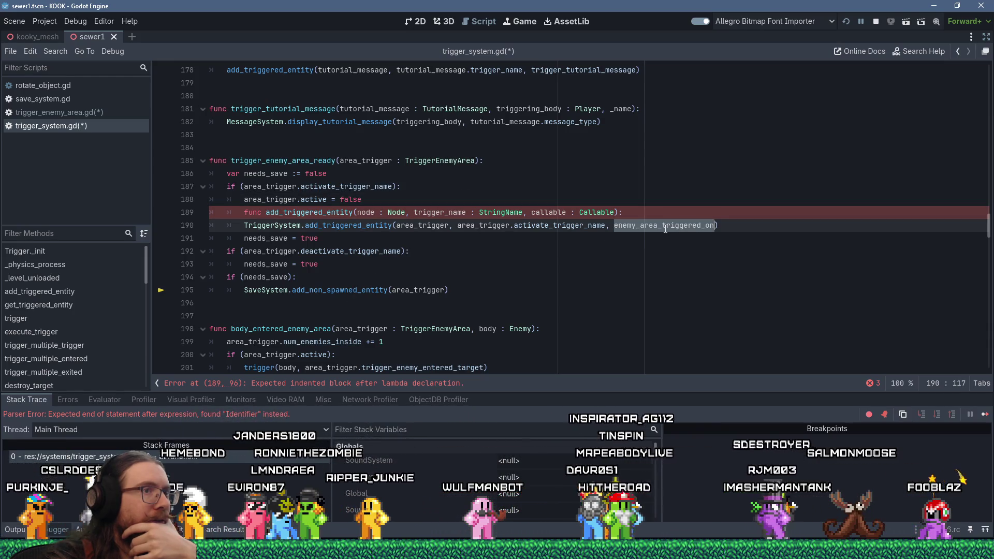
right_click(664, 228)
key("Escape")
left_click(279, 308)
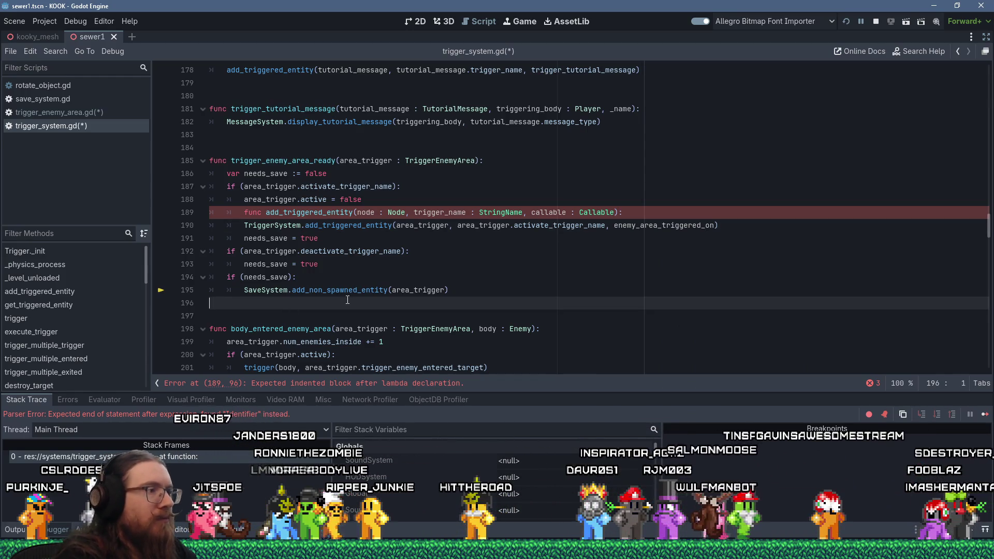
key("Return")
key("Return")
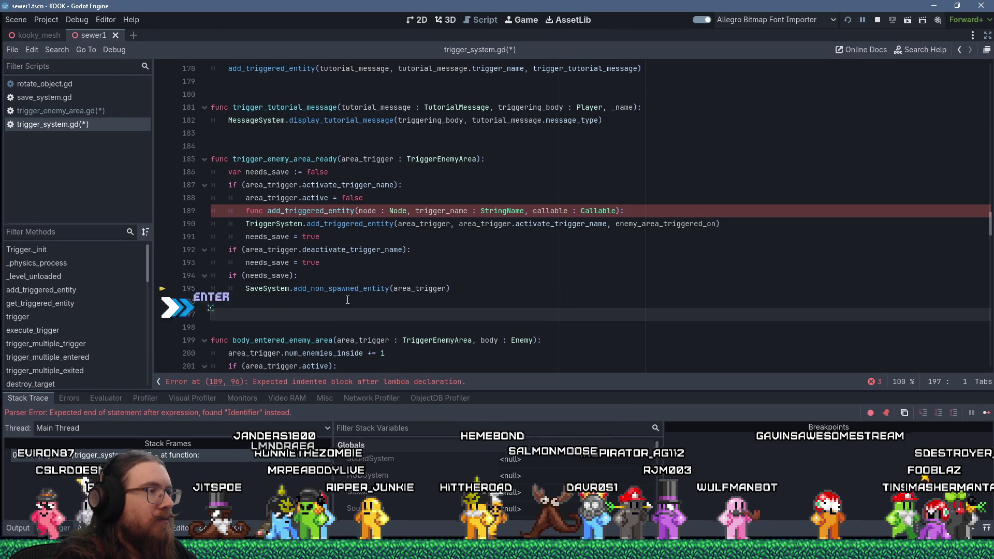
type("fun")
key("BackSpace")
key("Return")
Step: Write 'func enemy_area_triggered_on(area_trigger : TriggerEnemyArea, _trigger_name : StringName):' and start its body
type("func enemy_area_triggered_on")
key("ctrl+v")
type("(area_trigger : Trigger")
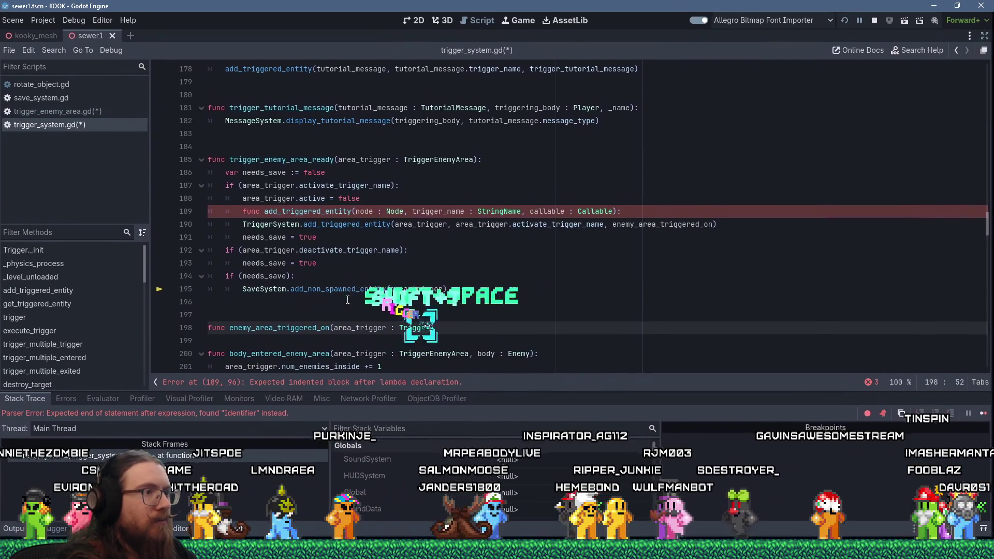
type("Enem")
key("Return")
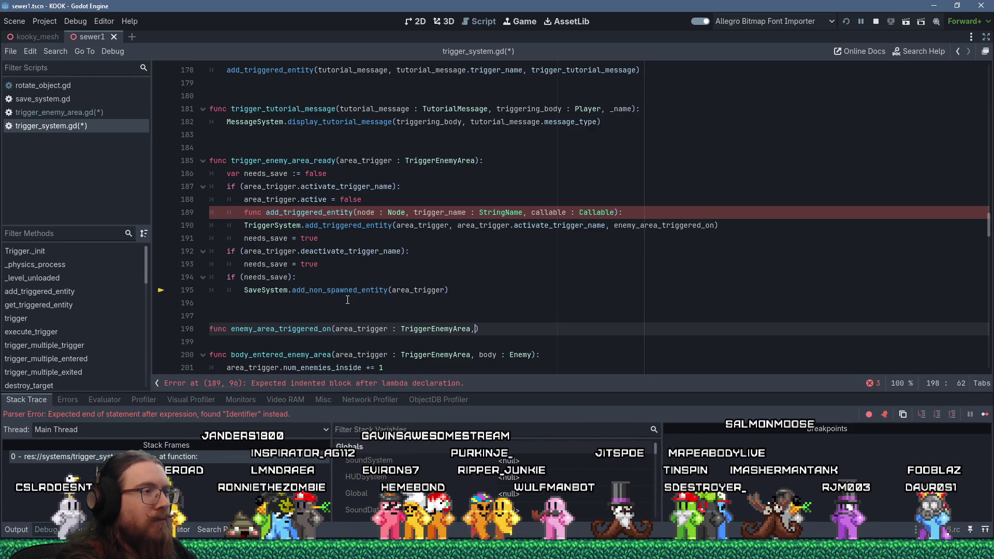
type("_")
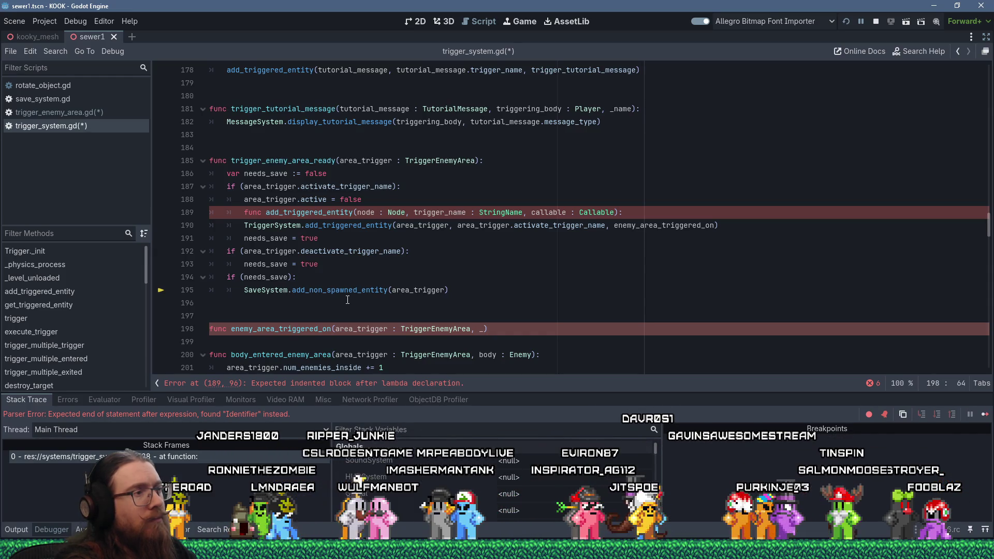
type("string  : S")
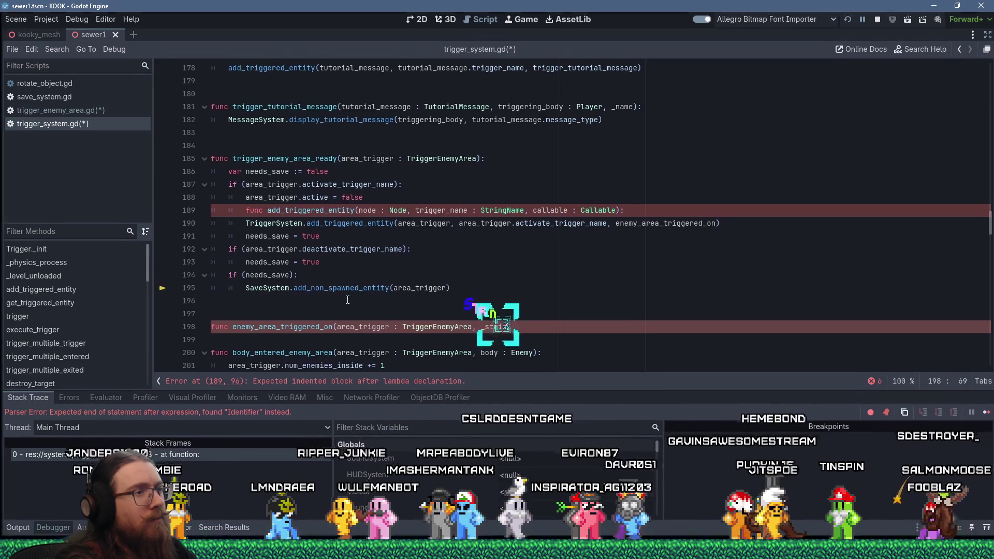
type("tringName")
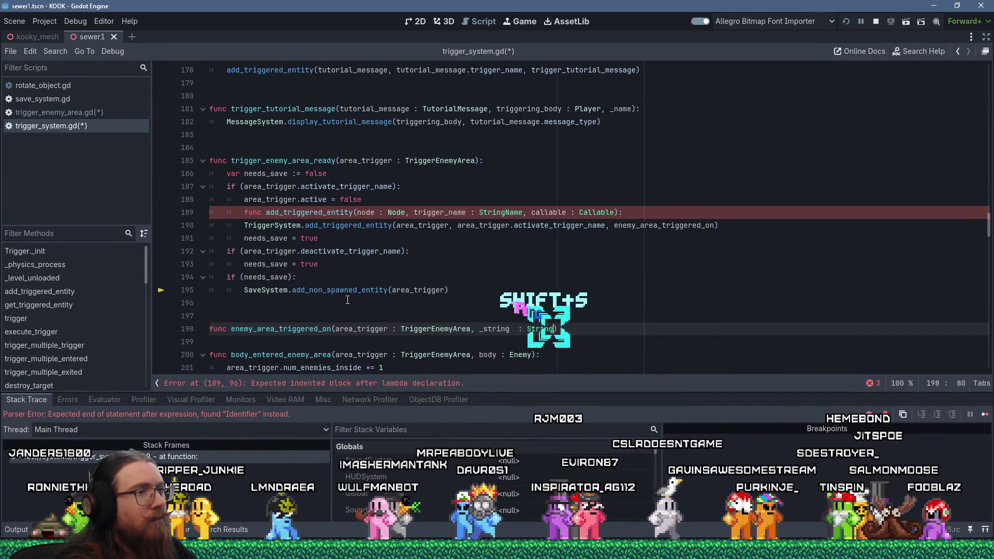
key("Left")
key("Left")
key("Left")
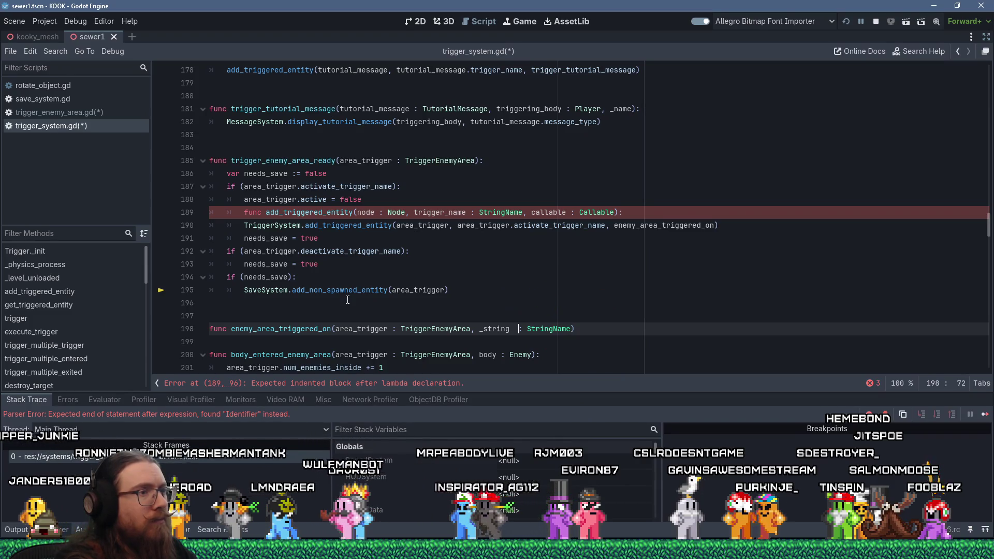
type("trigger_name")
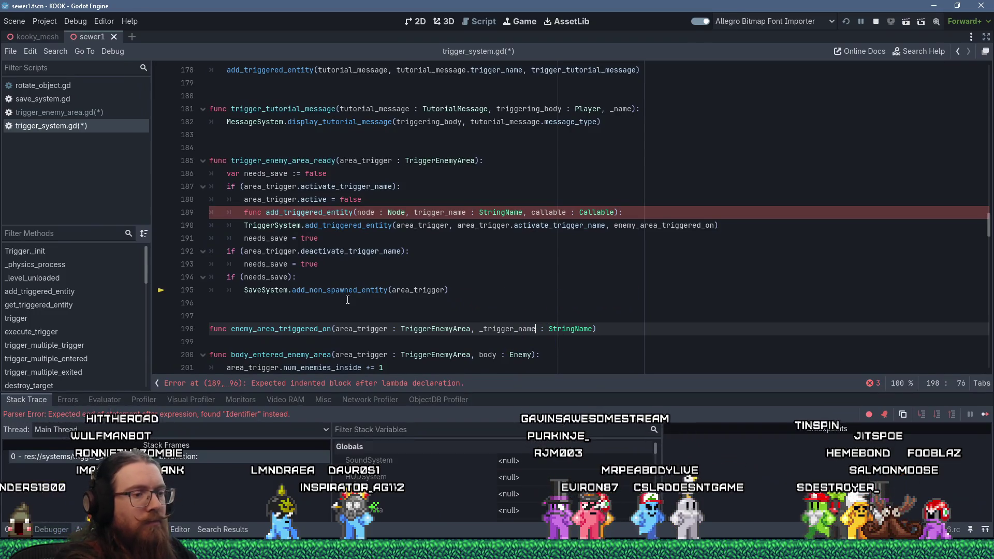
key("End")
type(":")
key("Return")
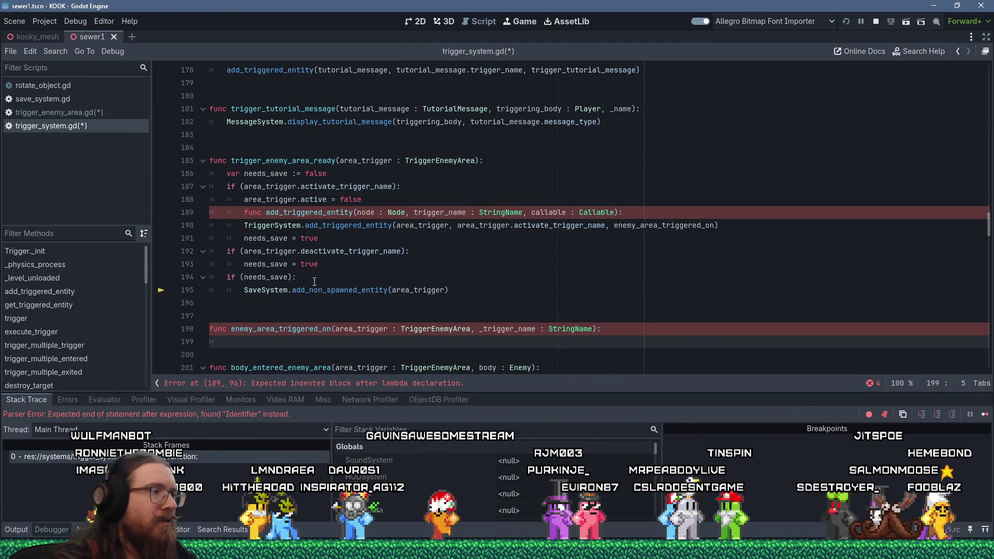
scroll(385, 249, "down", 1)
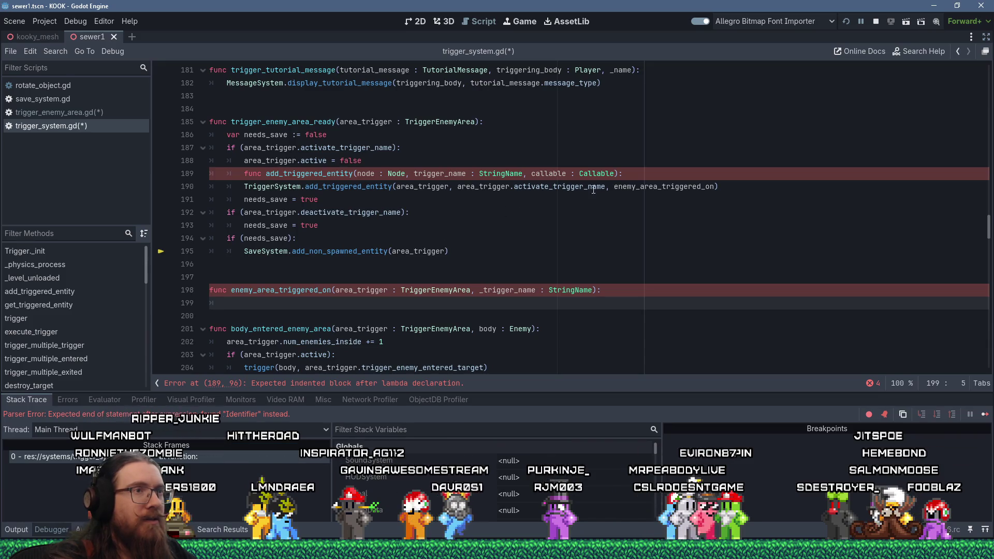
mouse_move(624, 186)
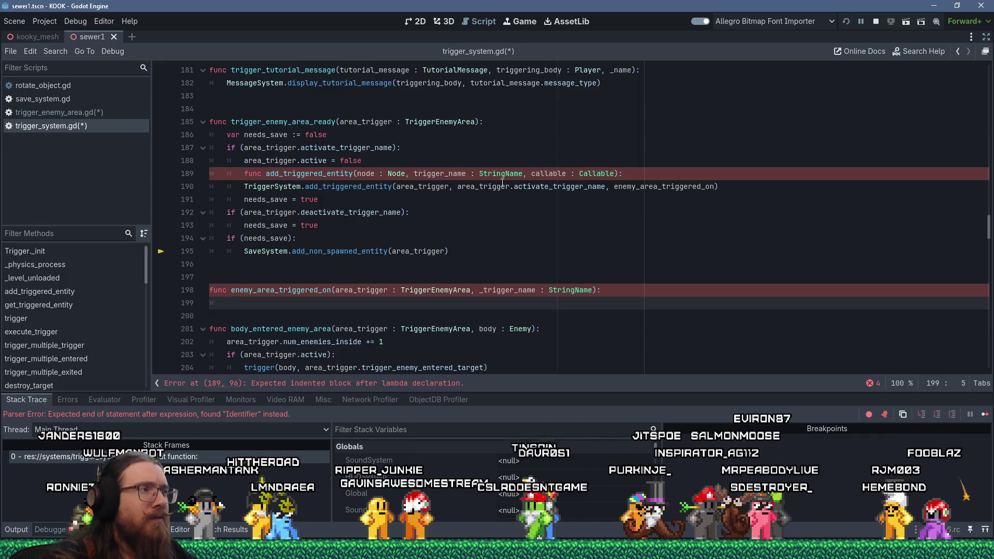
Step: View the add_triggered_entity definition from its call on line 190, then return
left_click(349, 186)
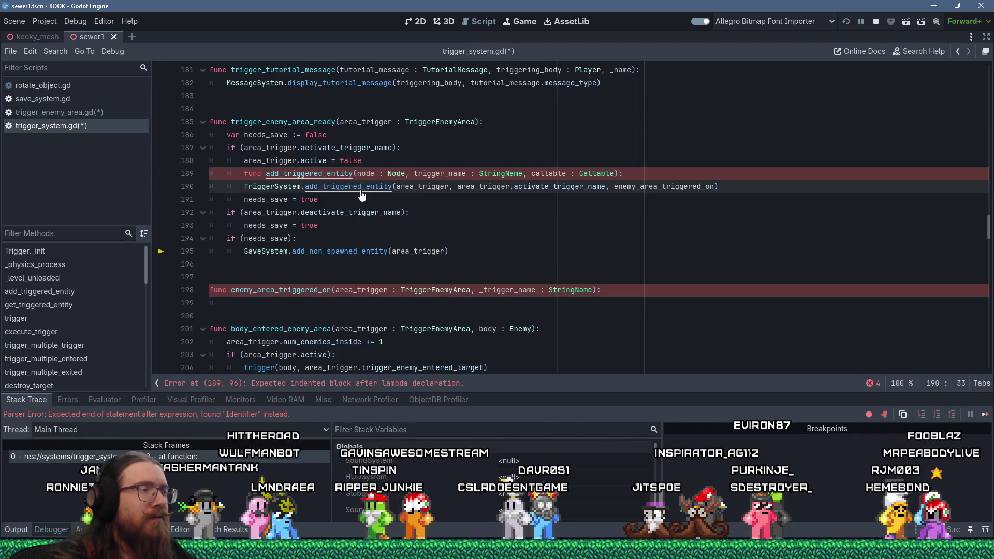
left_click(361, 188, "ctrl")
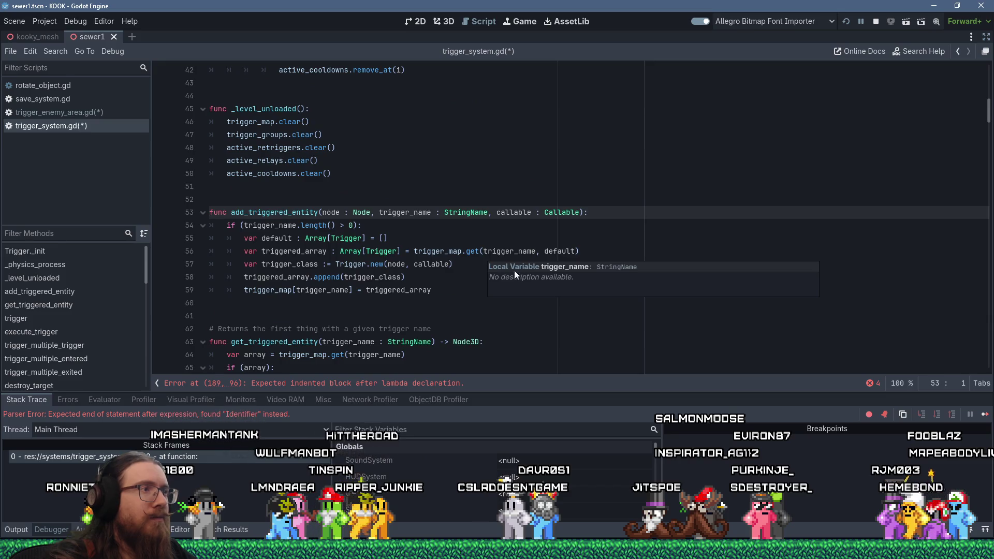
key("alt+Left")
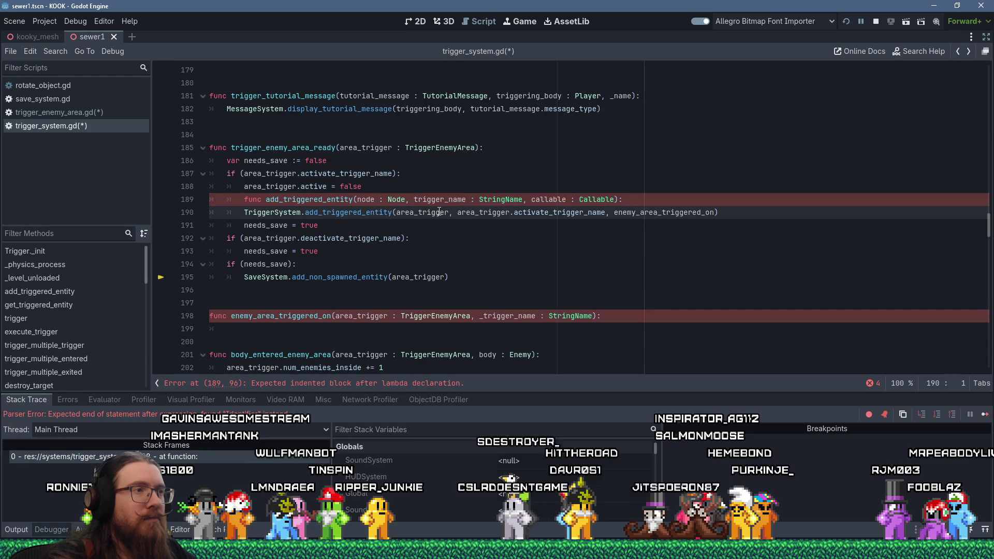
left_click(473, 172)
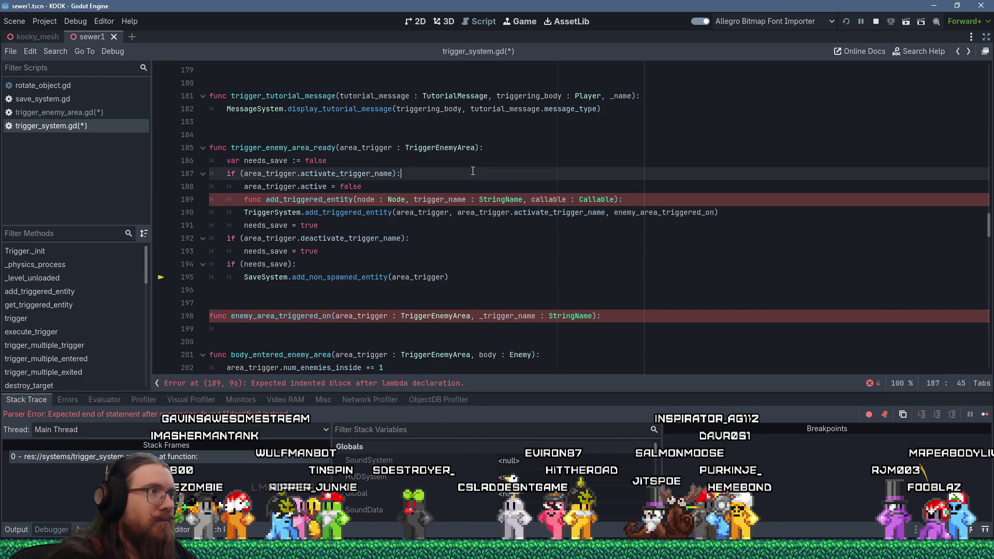
Step: Search trigger_system.gd for 'add_triggered' and review its 11 matches
key("ctrl+f")
type("add_triggered")
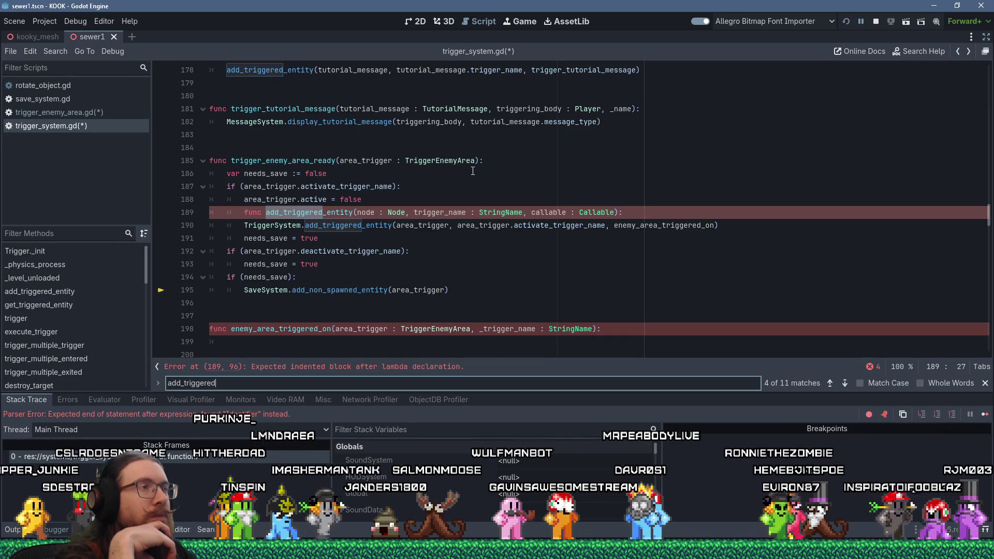
scroll(473, 171, "up", 2)
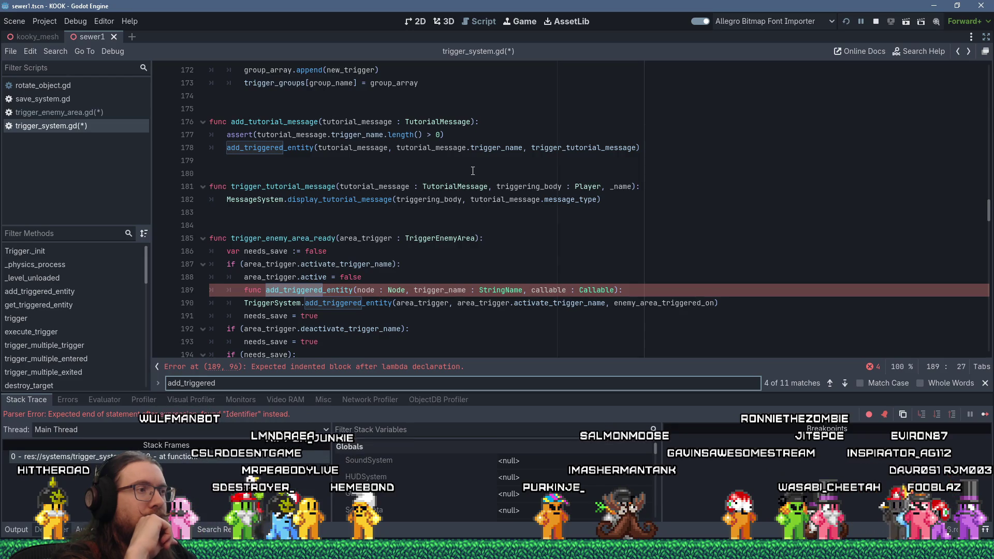
scroll(521, 197, "down", 3)
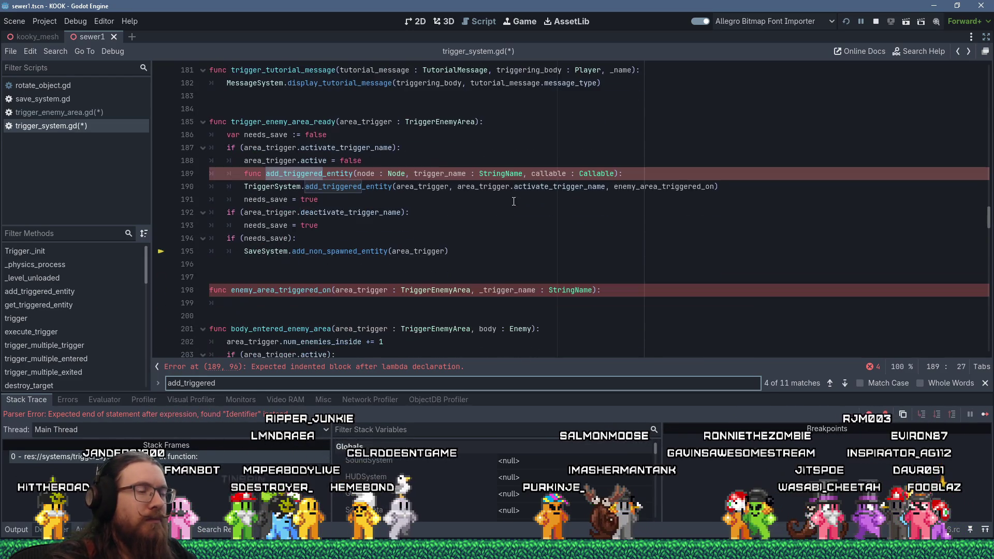
left_click(667, 189)
Step: Change line 190's callback to enemy_area_triggered_on.bind(area_trigger)
double_click(668, 189)
left_click(714, 187)
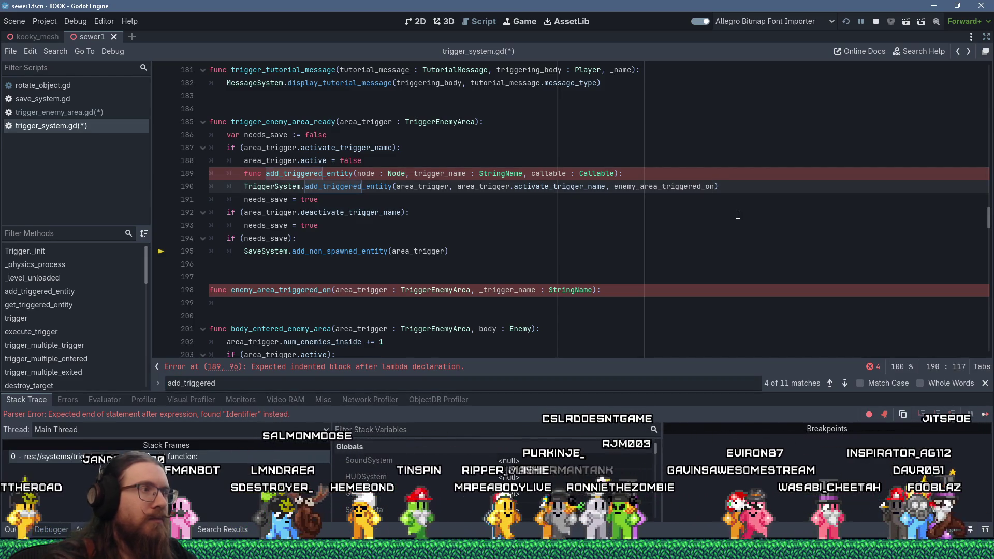
type(".bind(area")
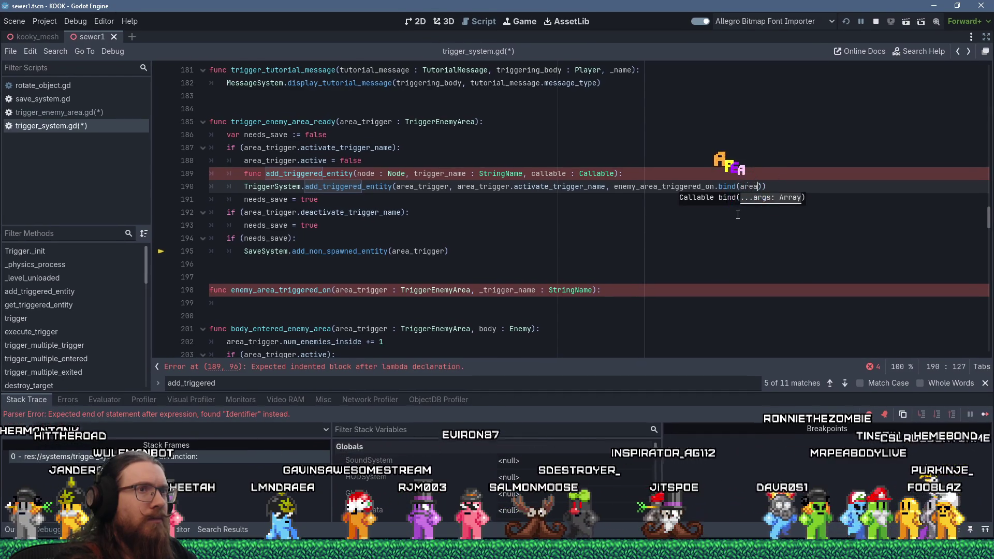
type("_trigger")
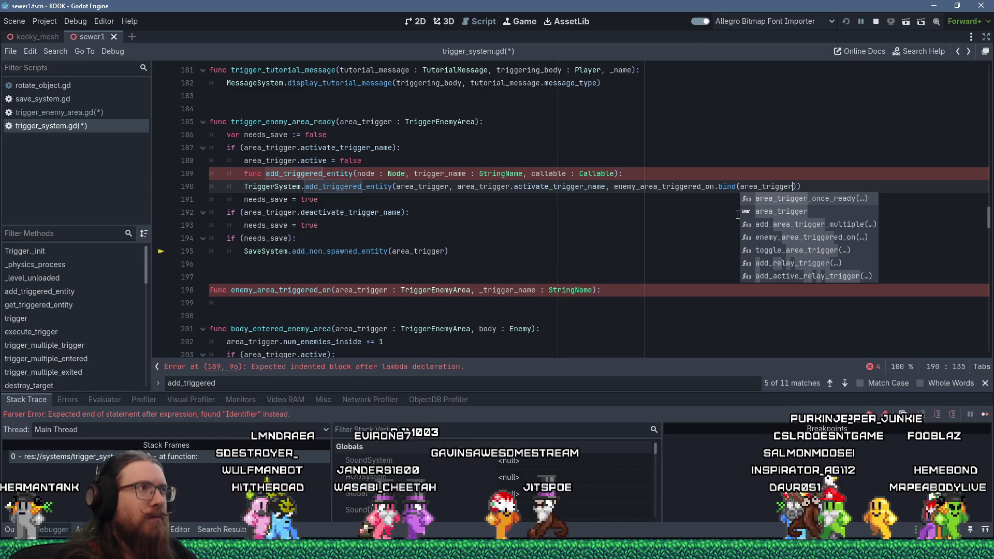
scroll(607, 171, "up", 1)
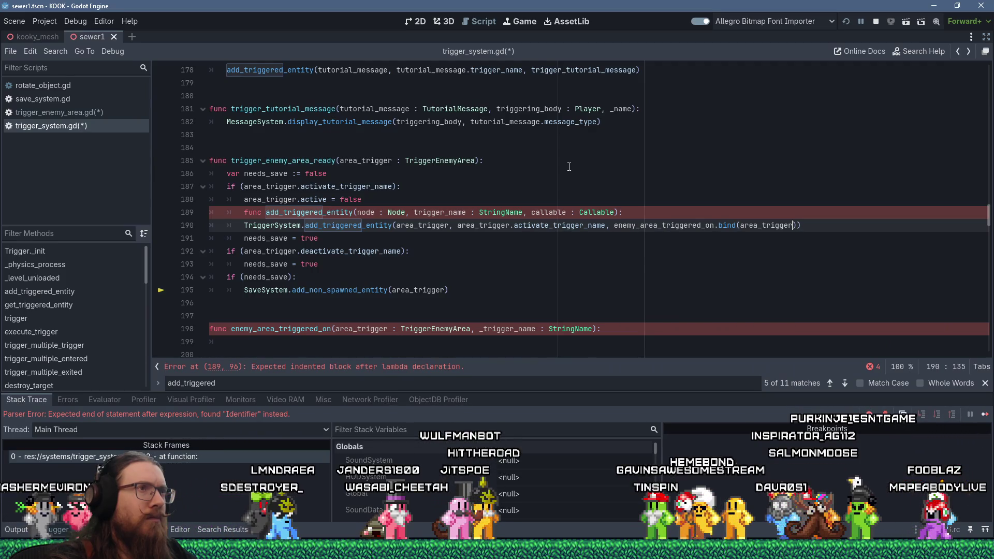
scroll(569, 167, "up", 1)
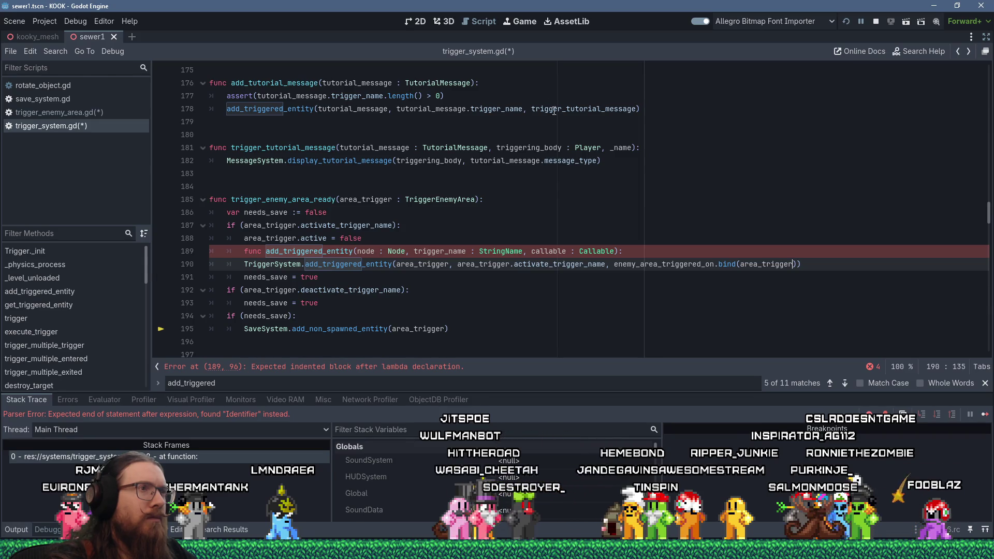
scroll(494, 138, "down", 2)
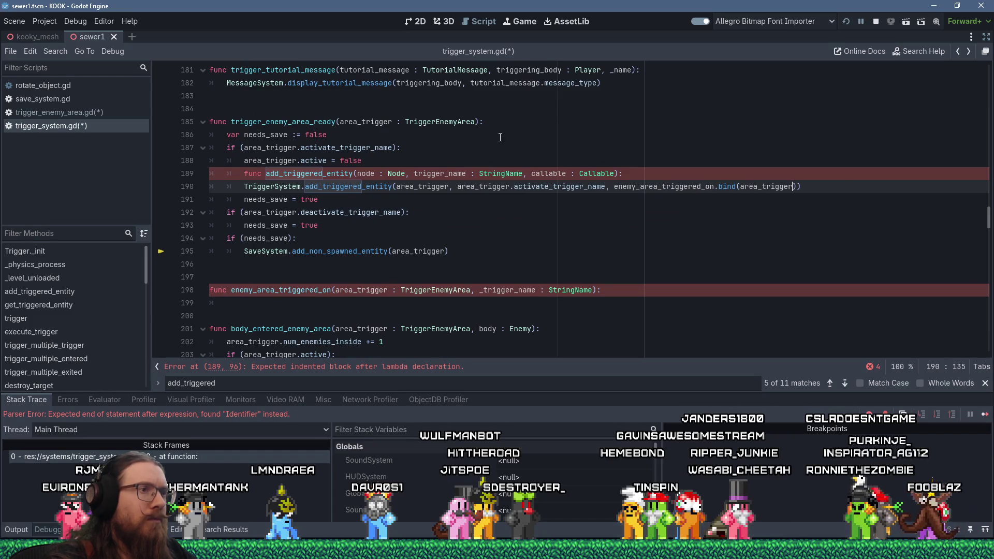
Step: Add a _triggering_body parameter to enemy_area_triggered_on and set area_trigger.active = true in its body
left_click(474, 291)
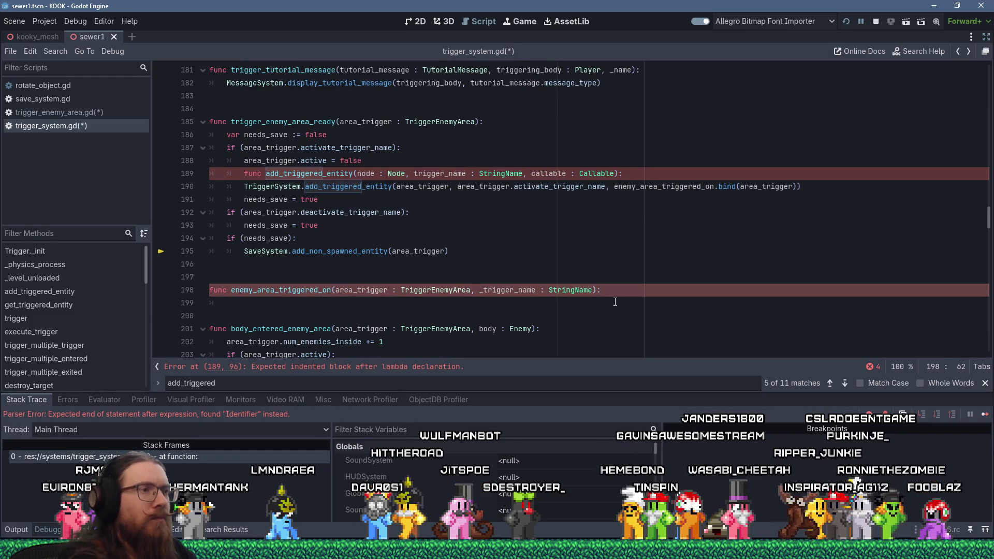
type("_tri")
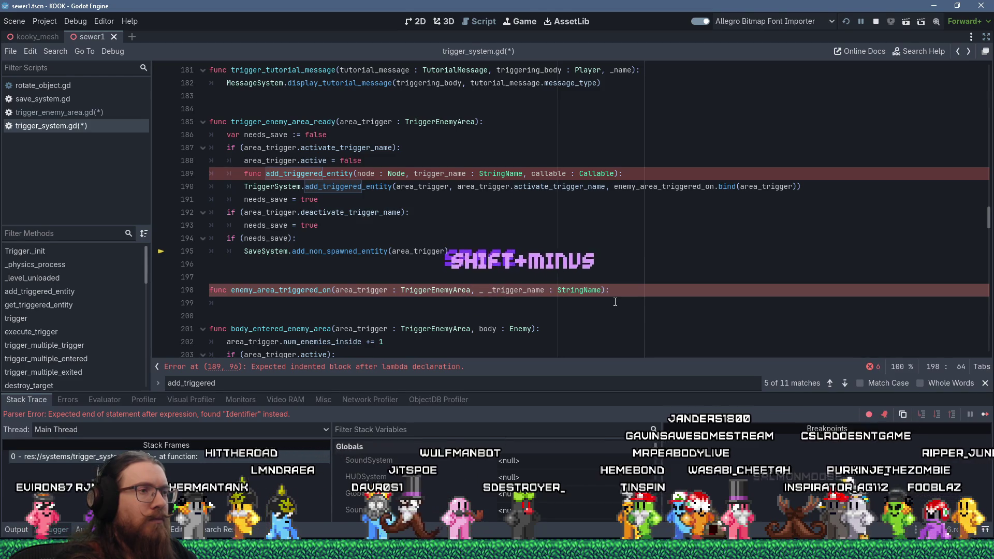
type("ggering_body :")
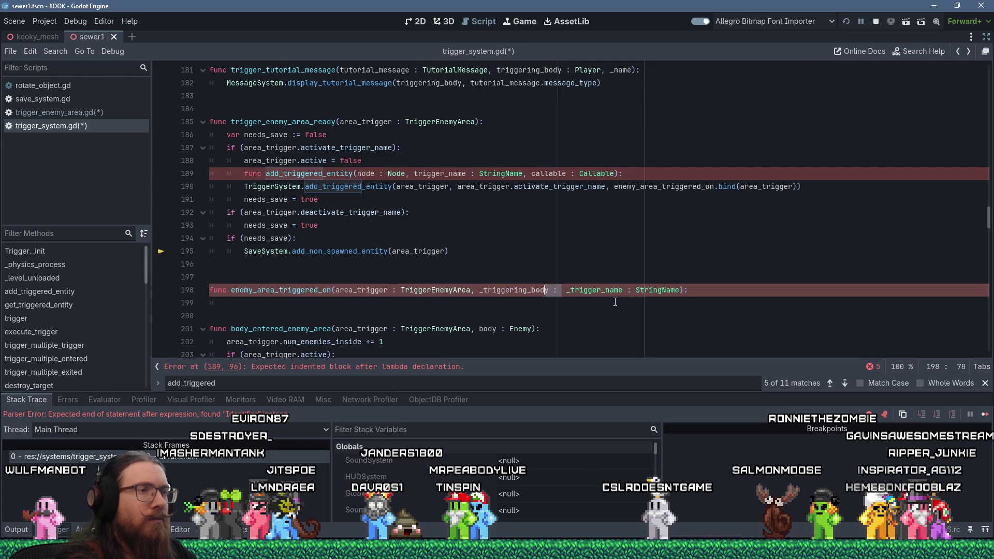
type(",")
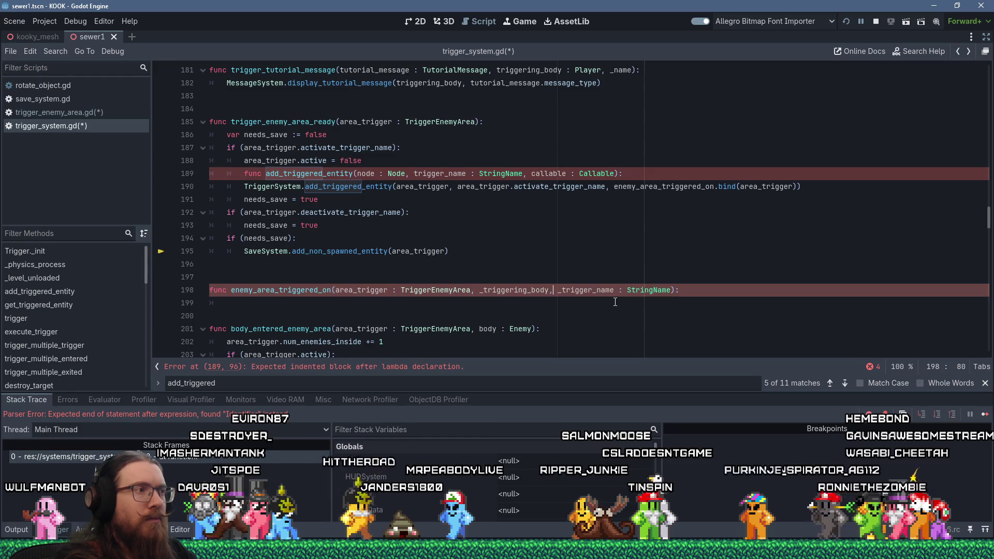
key("Return")
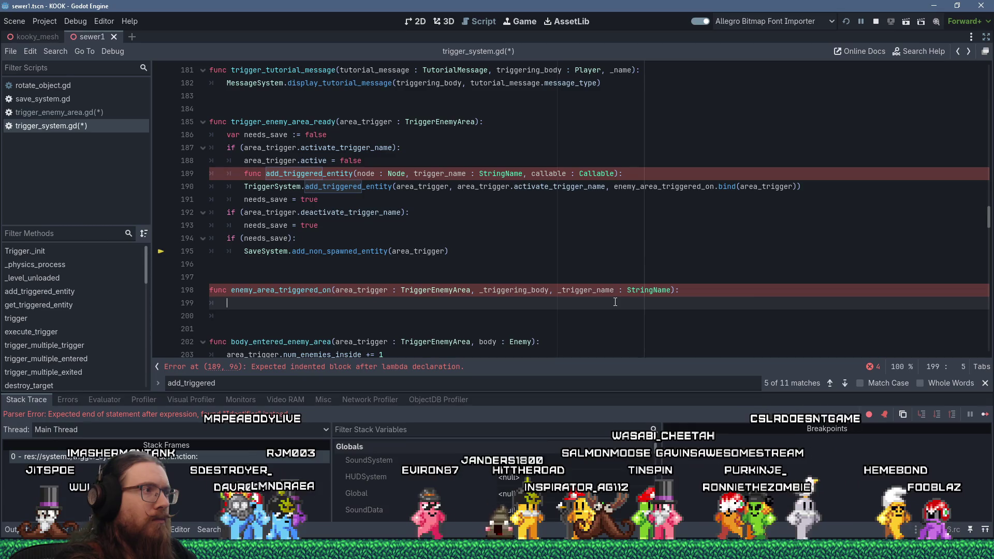
type("area")
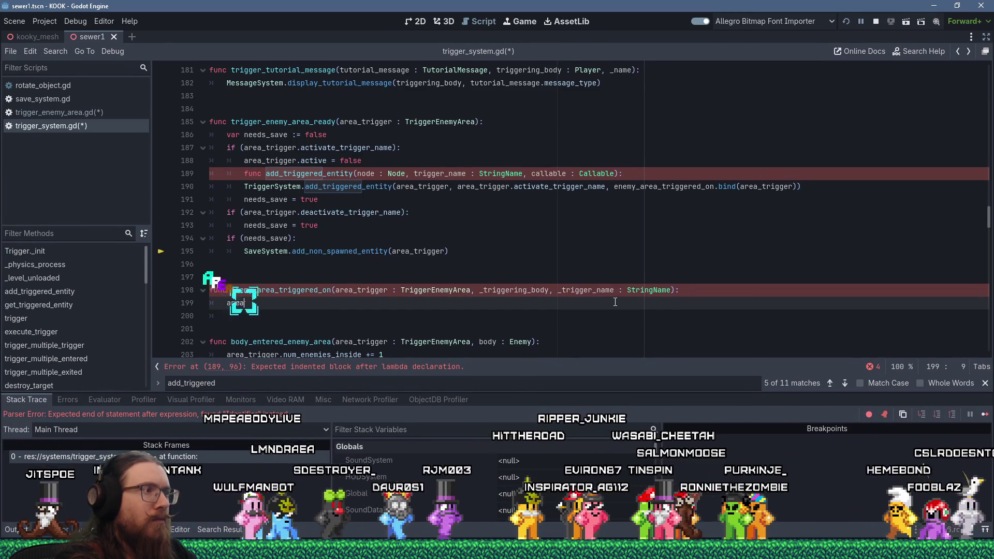
type("_trigger.active")
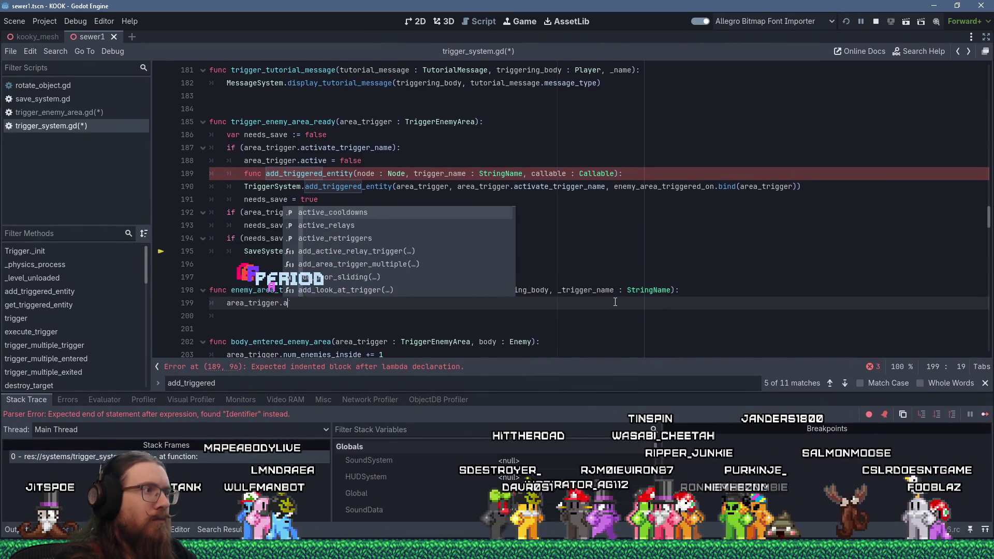
type("e = true")
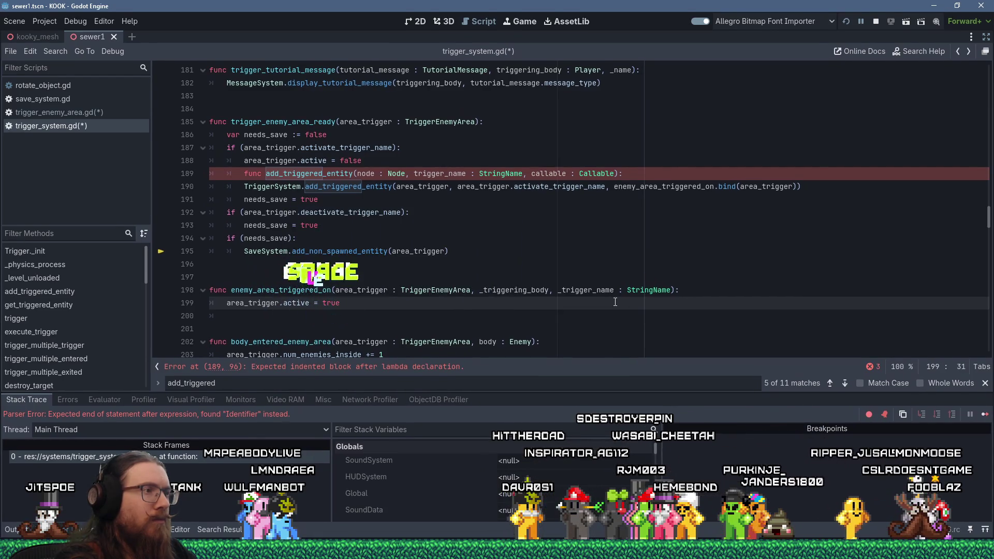
key("Down")
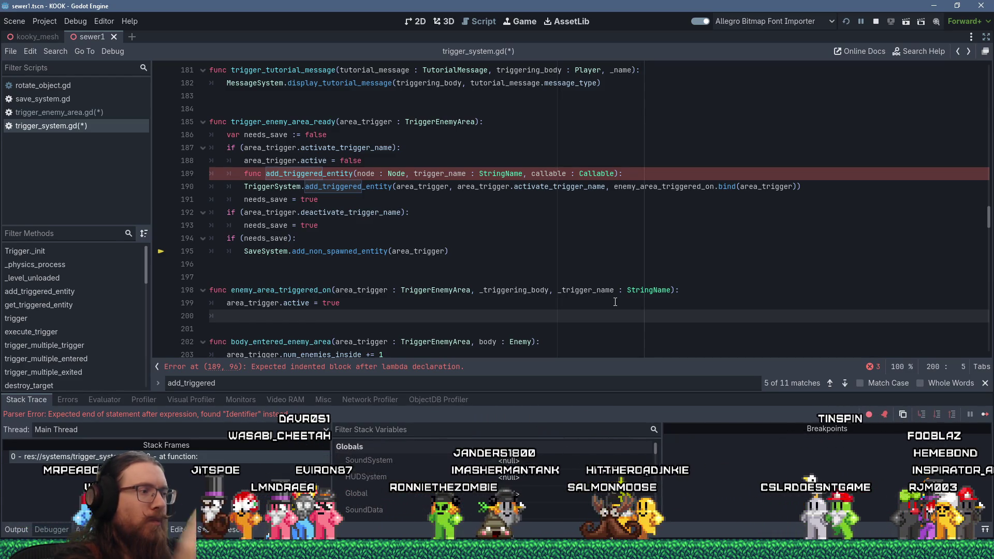
Step: Start a call_deferred on line 200 inside enemy_area_triggered_on
type("call_")
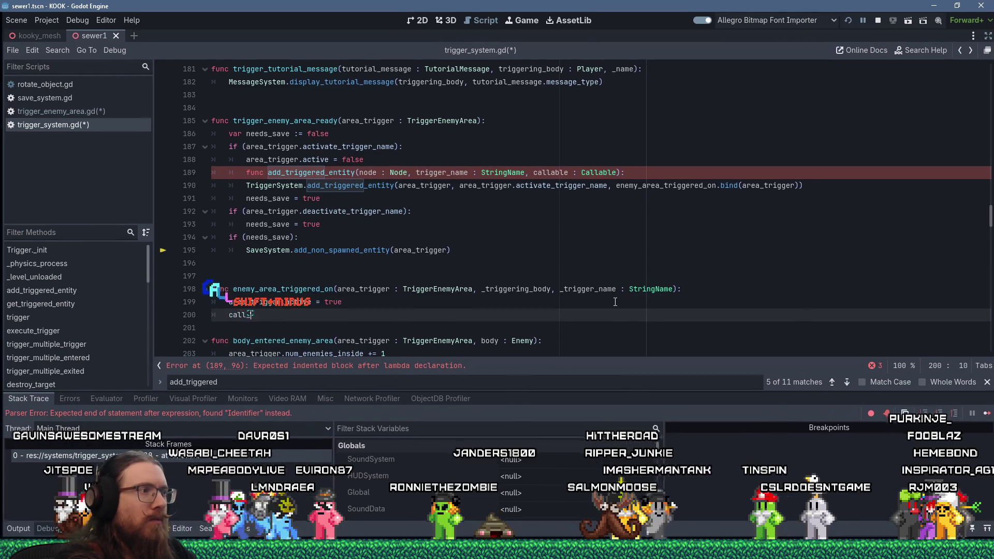
type("deferred")
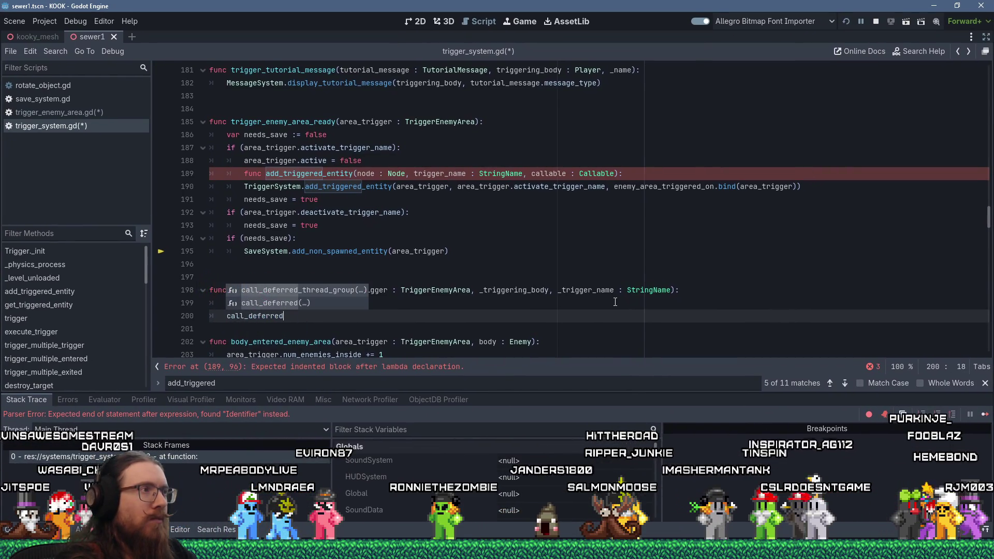
scroll(538, 248, "down", 3)
scroll(538, 248, "down", 2)
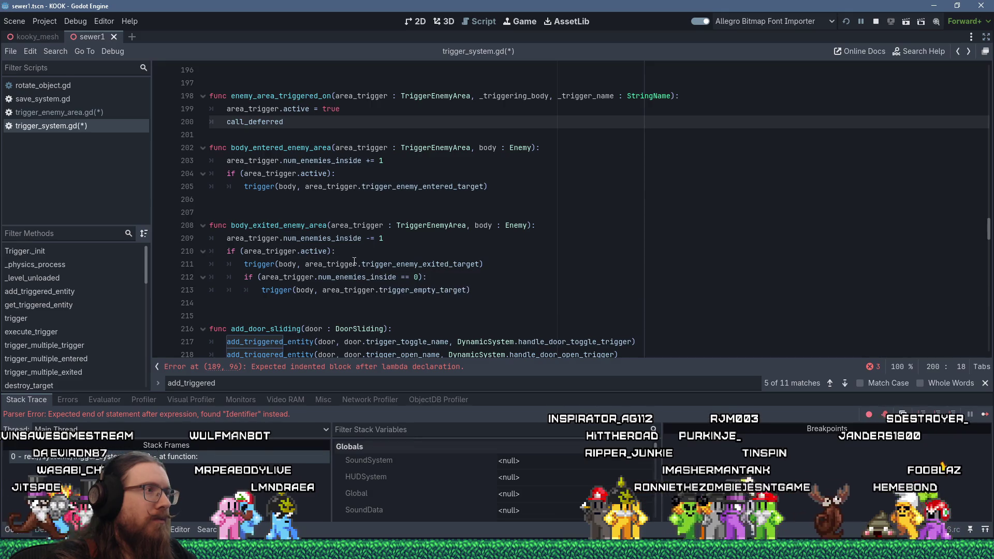
mouse_move(397, 272)
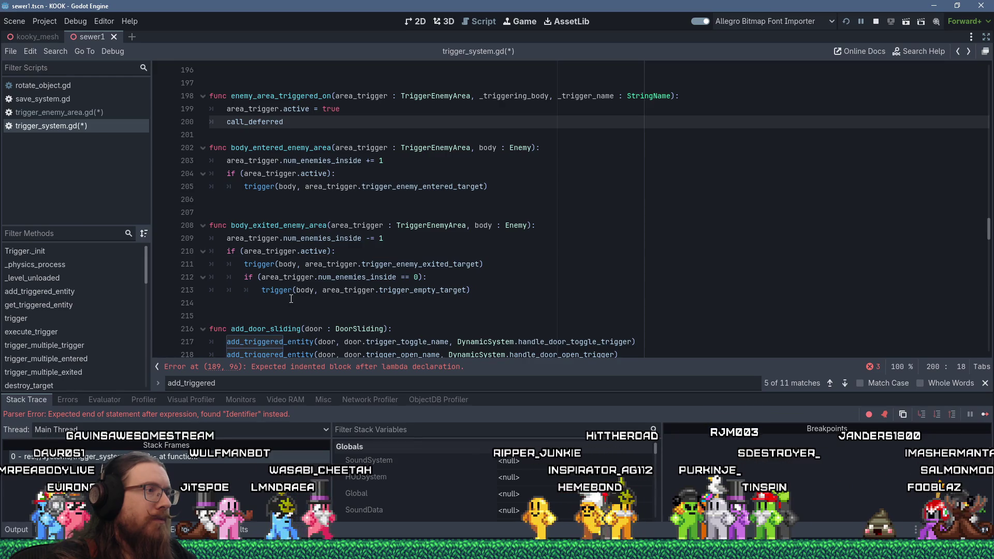
scroll(291, 299, "up", 1)
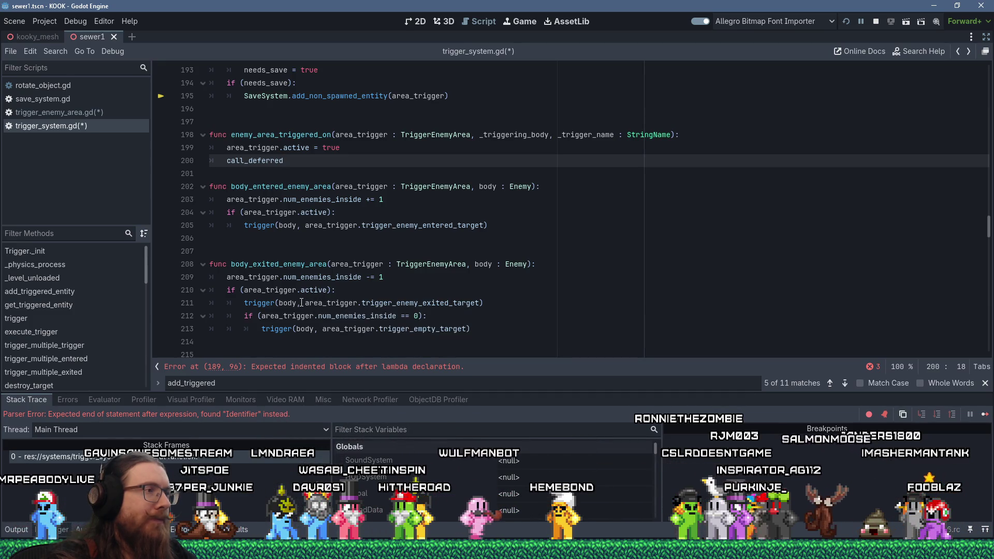
Step: Add a call_deferred( line after line 211 naming trigger_enemy_area_check_empty
left_click(301, 303)
key("End")
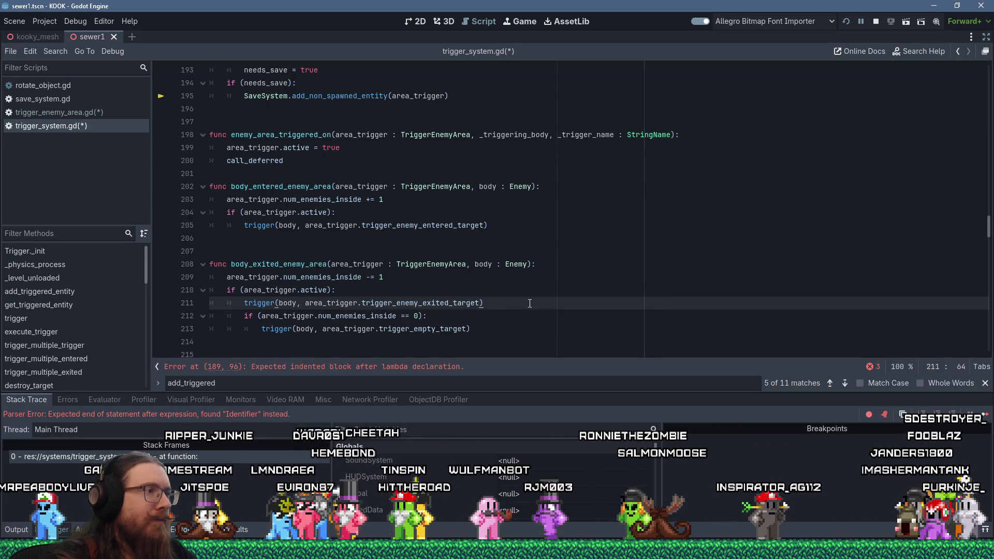
key("Return")
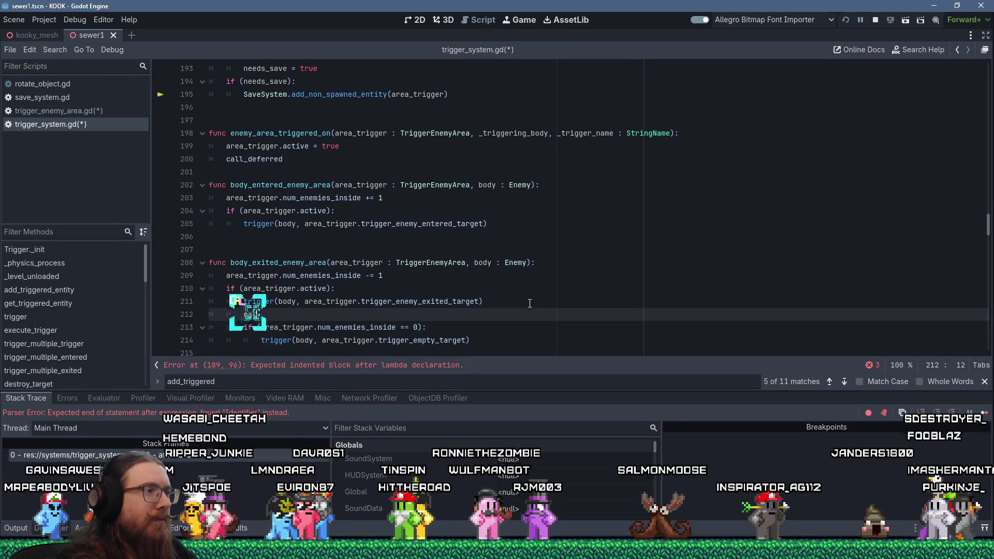
type("call_deferred(")
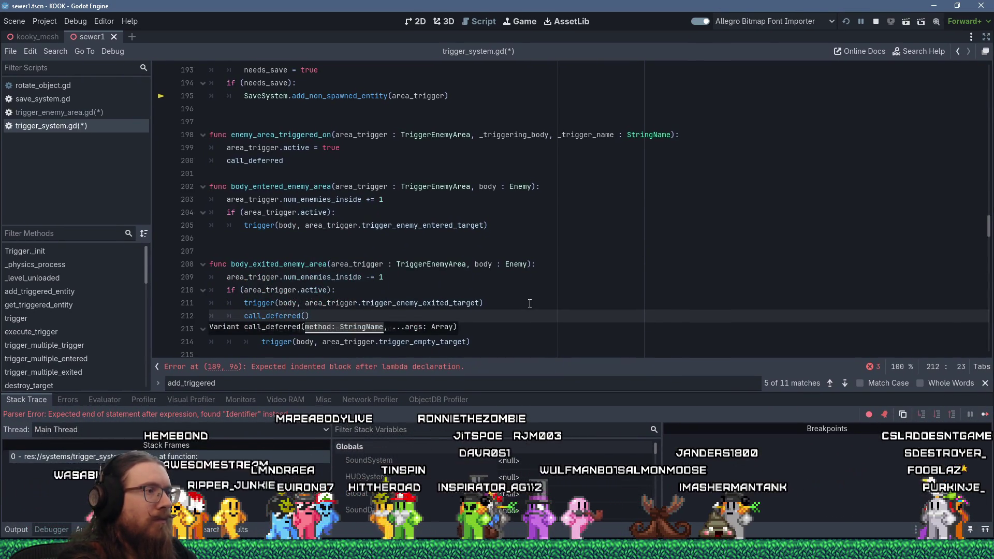
key("Escape")
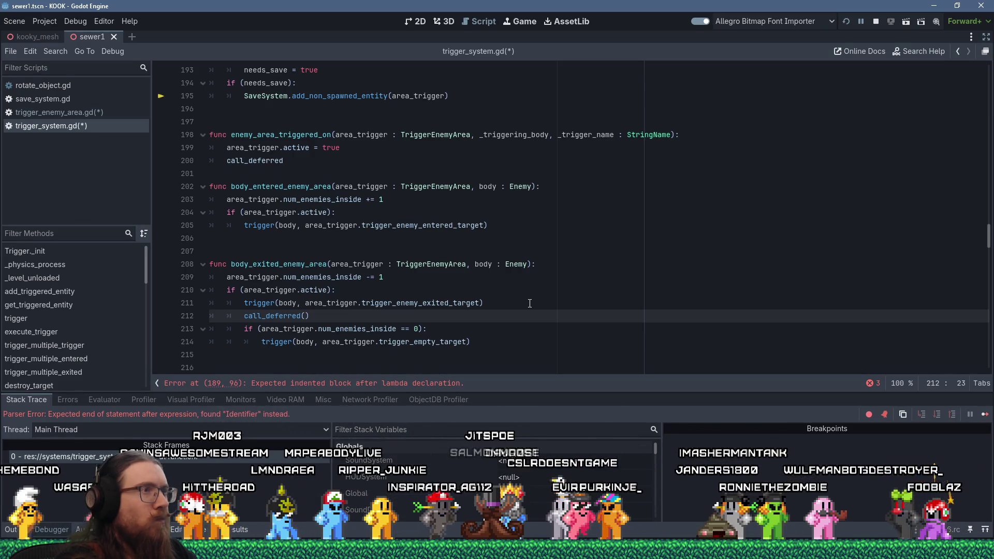
type("trigger_enemy_")
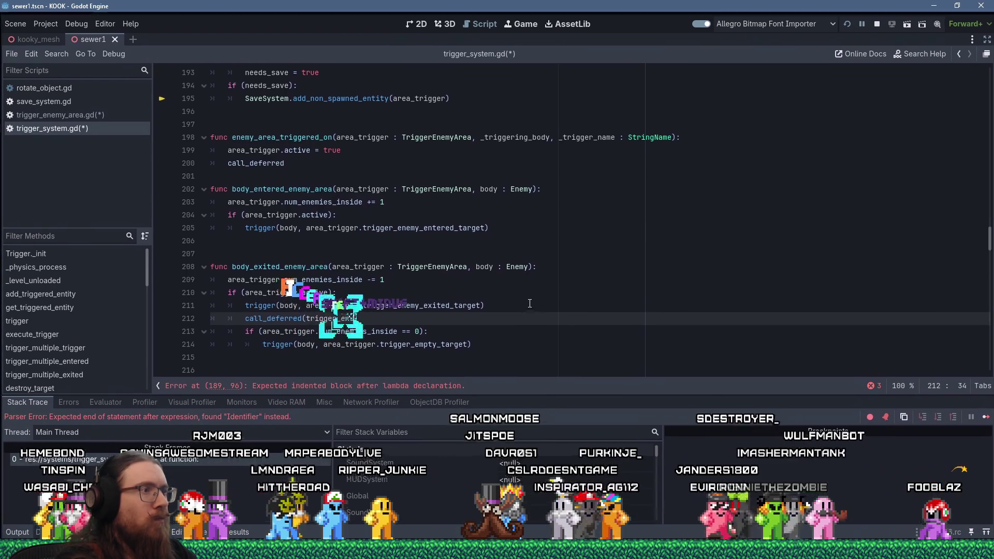
type("area_check_s")
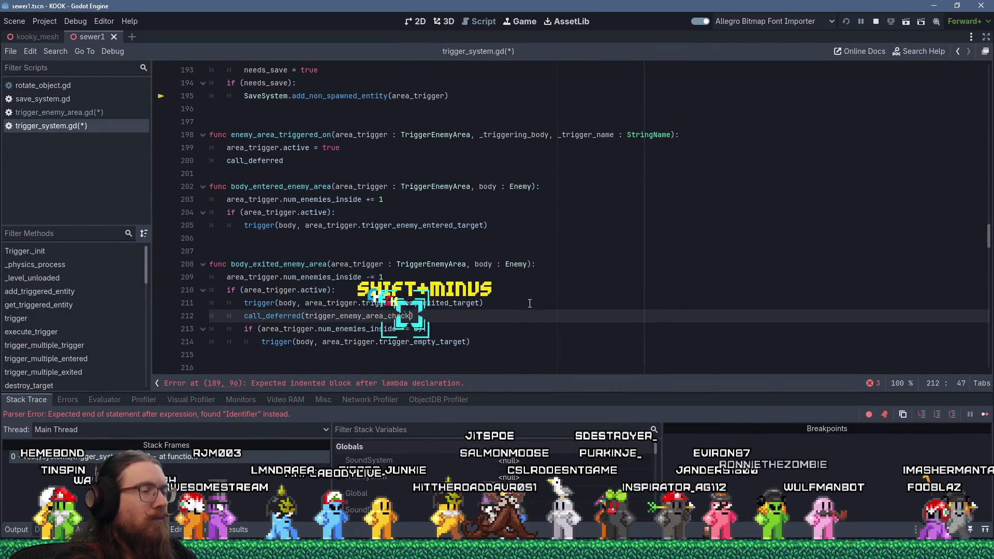
key("BackSpace")
type("empty.")
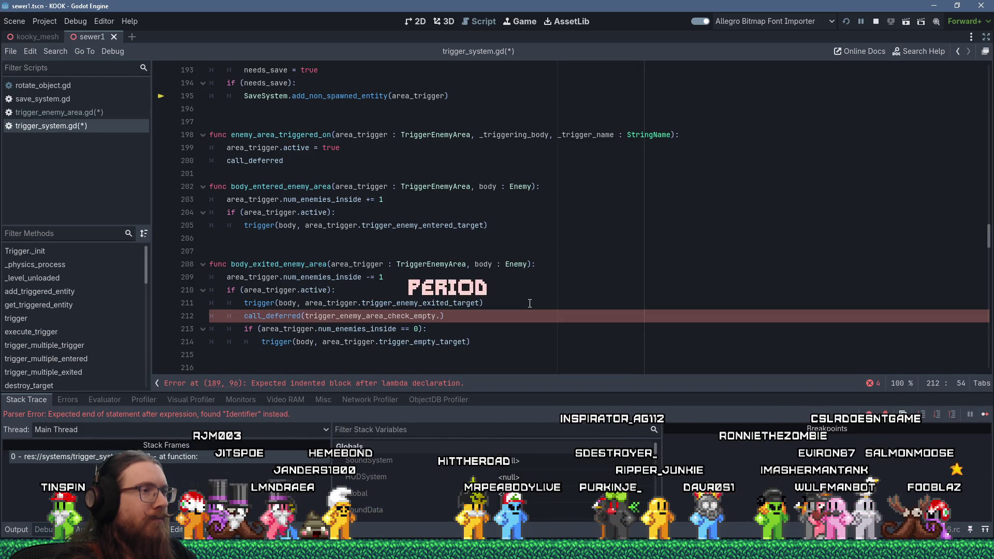
key("BackSpace")
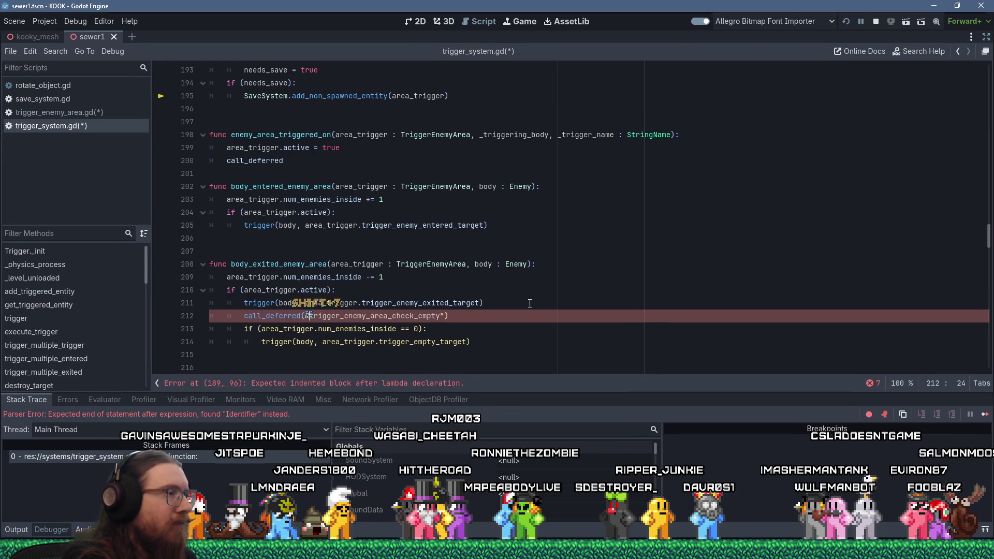
Step: Finish it as call_deferred(&"trigger_enemy_area_check_empty", area_trigger) and open an unindented line below the function
type("&\"")
key("End")
key("Left")
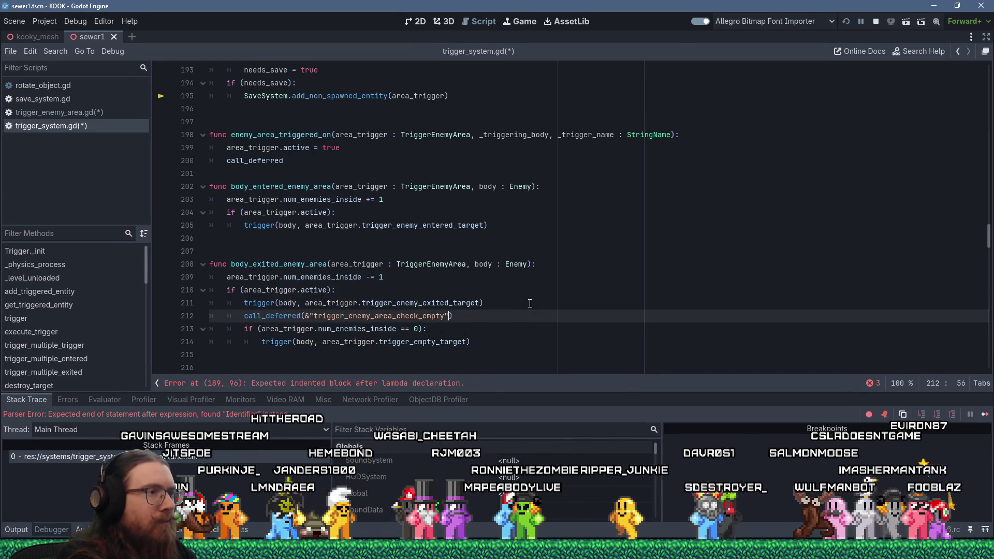
type(", area_")
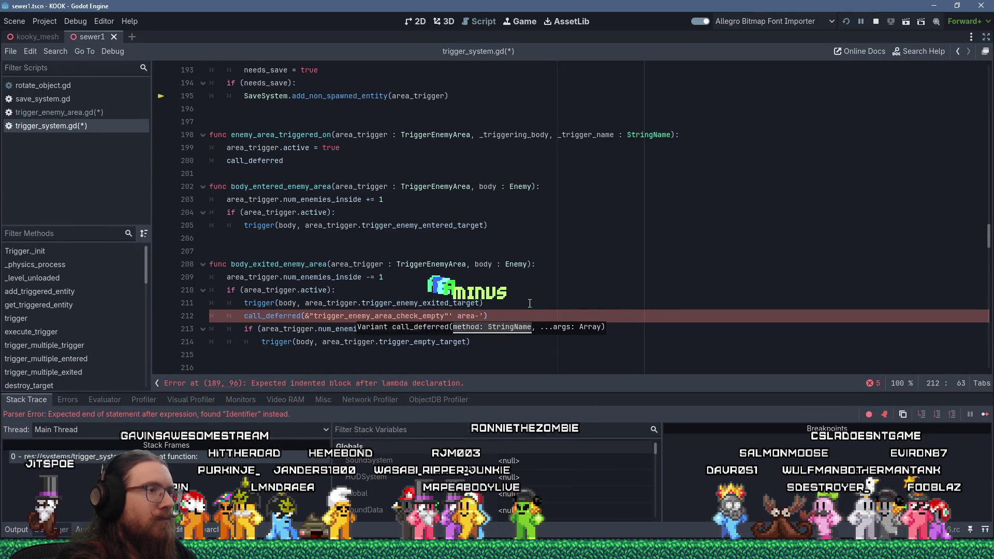
key("BackSpace")
type("_trigger")
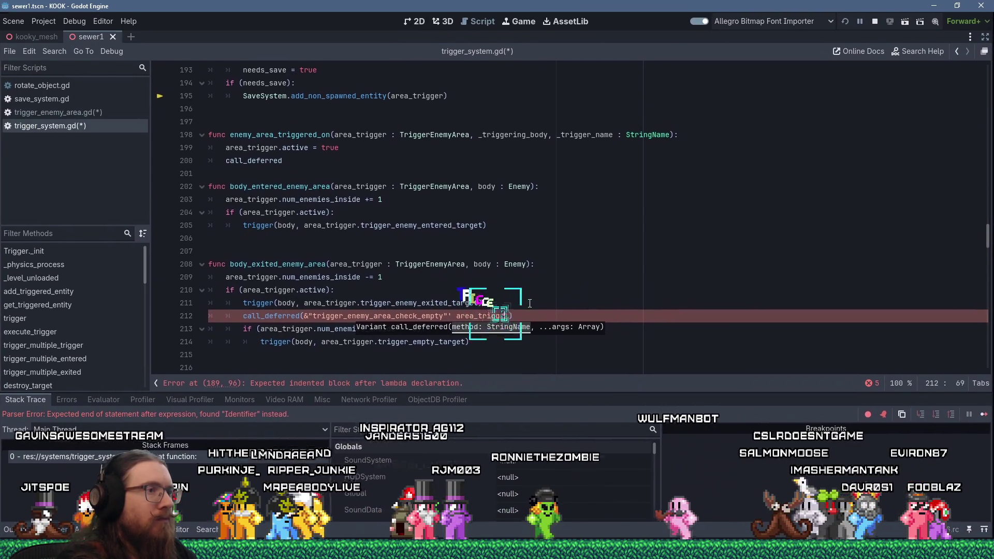
key("Left")
key("BackSpace")
key("BackSpace")
type(",")
key("End")
key("Left")
key("BackSpace")
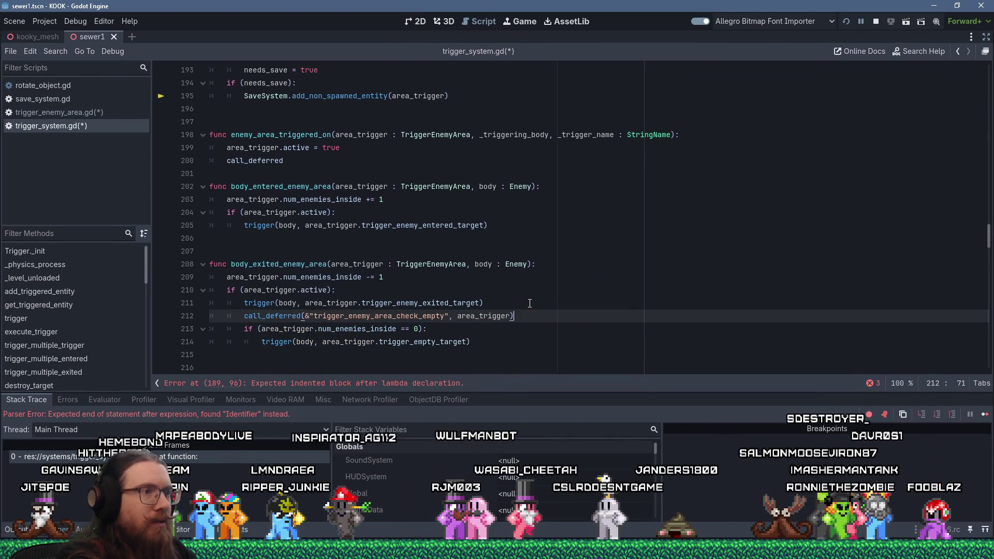
key("Down")
key("Down")
key("Down")
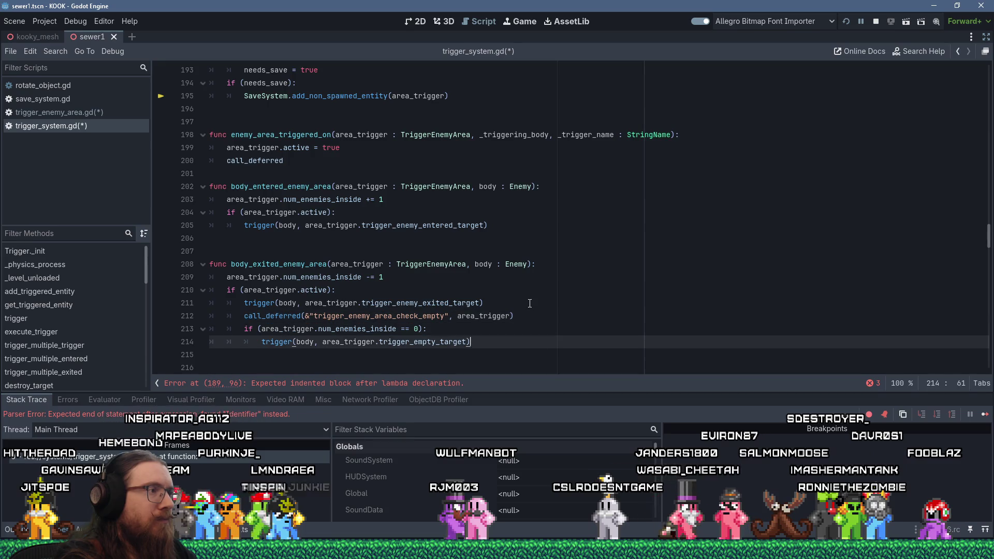
key("Return")
key("BackSpace")
Step: Type func trigger_enemy_area_check_empty(area_trigger : TriggerEnemyArea) on line 217
type("func trigger_Ene")
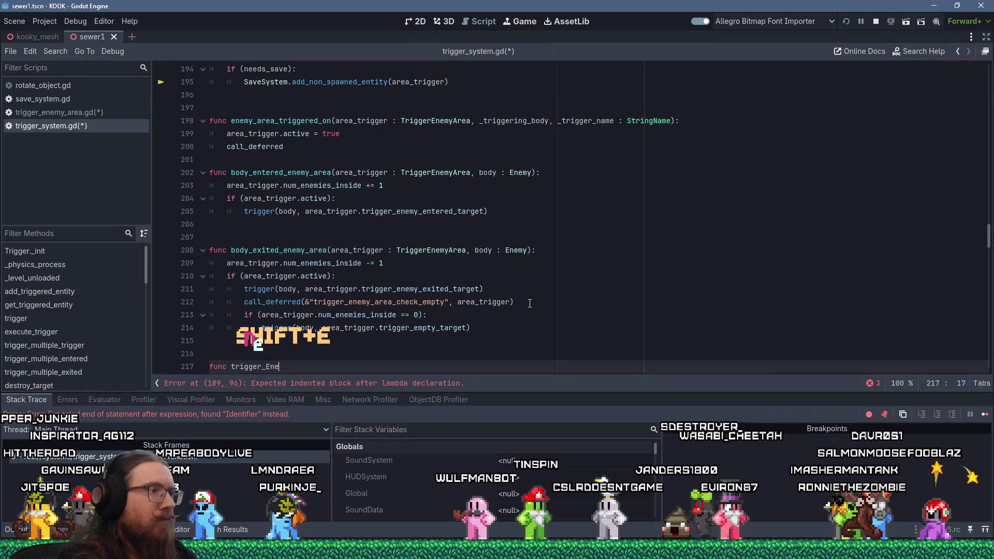
key("BackSpace")
key("BackSpace")
key("BackSpace")
type("enemy_area-ch")
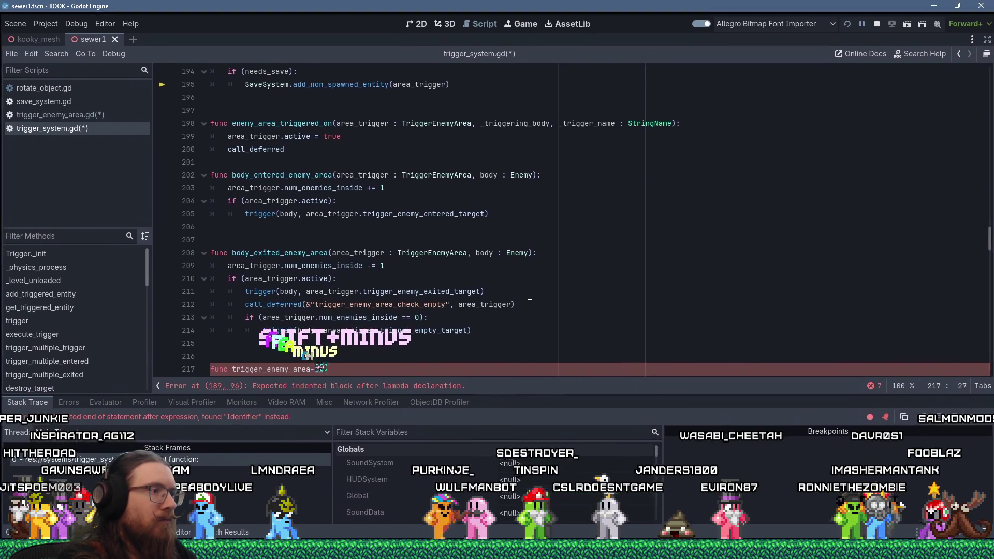
type("a_")
key("BackSpace")
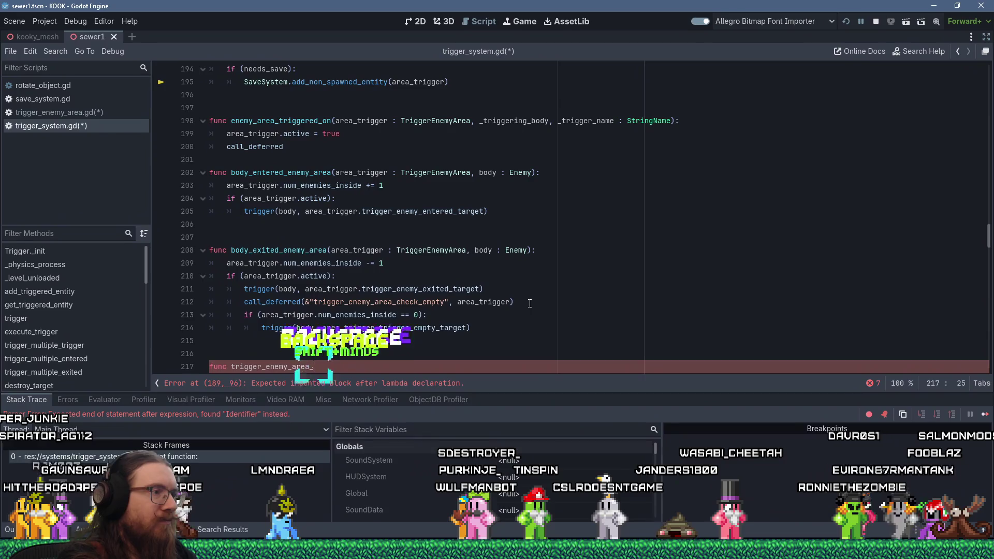
type("_check_empty(")
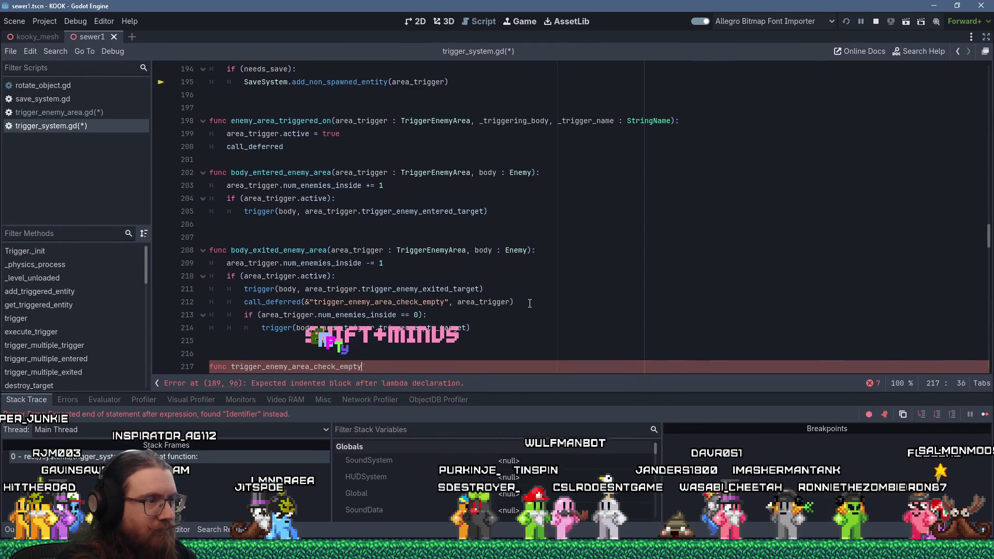
type("area_trigger : Trig")
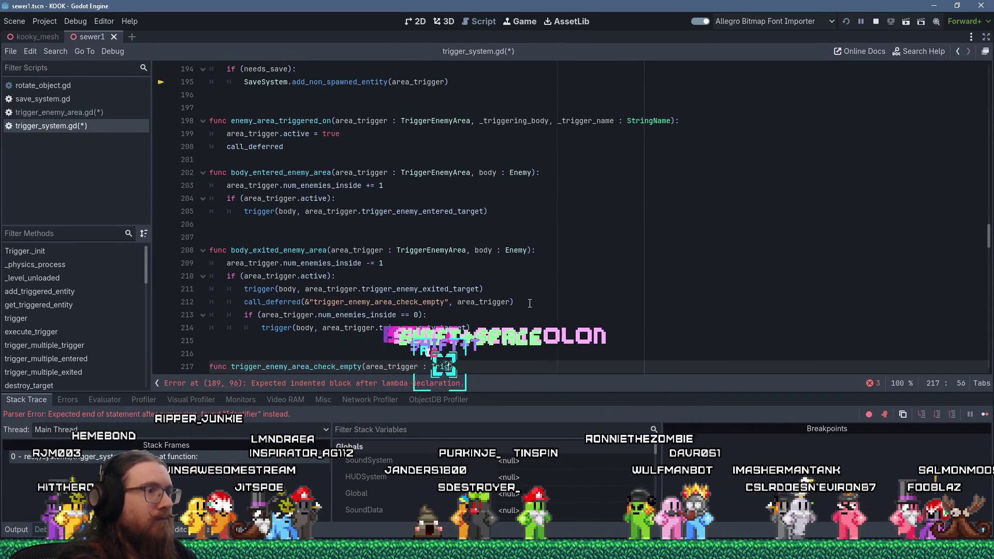
type("gerEnemyArea):")
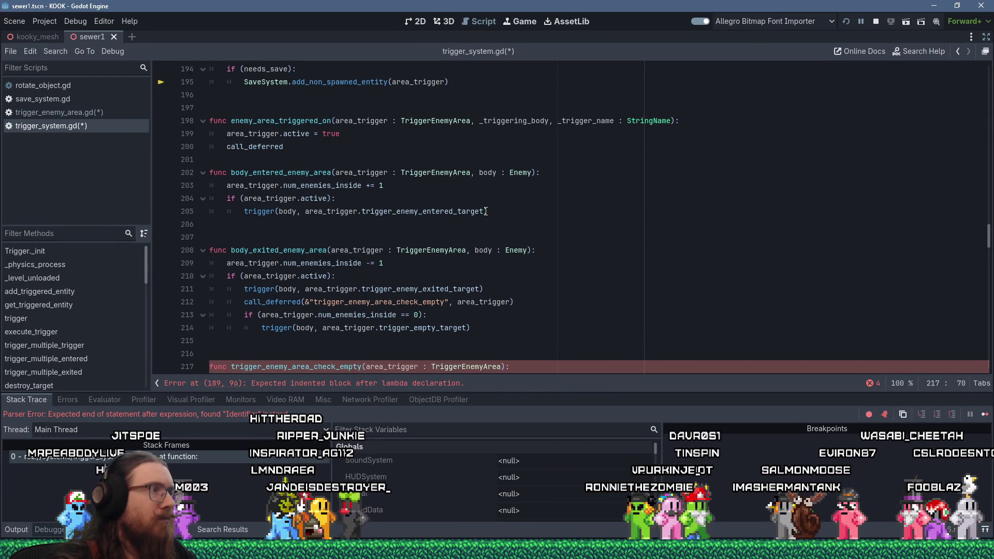
scroll(486, 211, "up", 4)
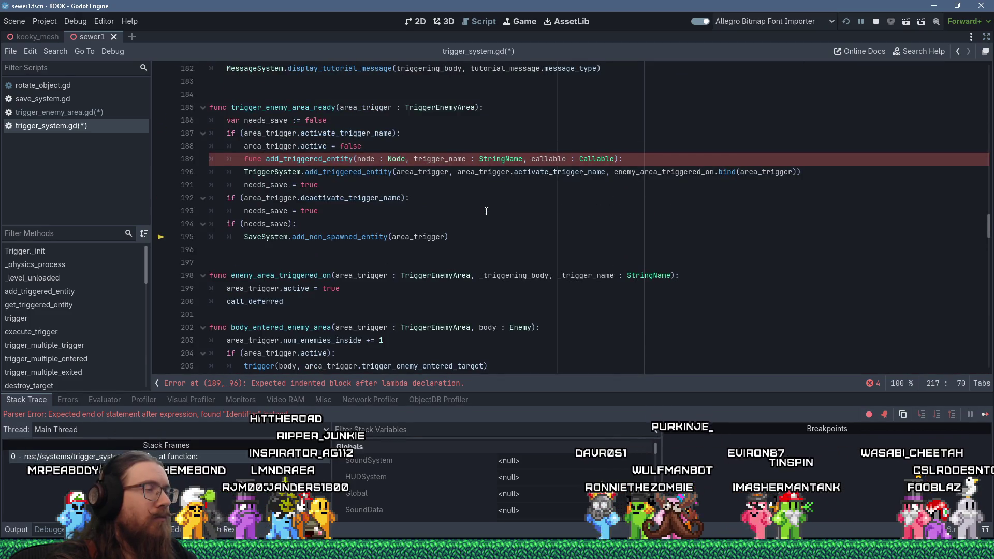
scroll(486, 211, "up", 4)
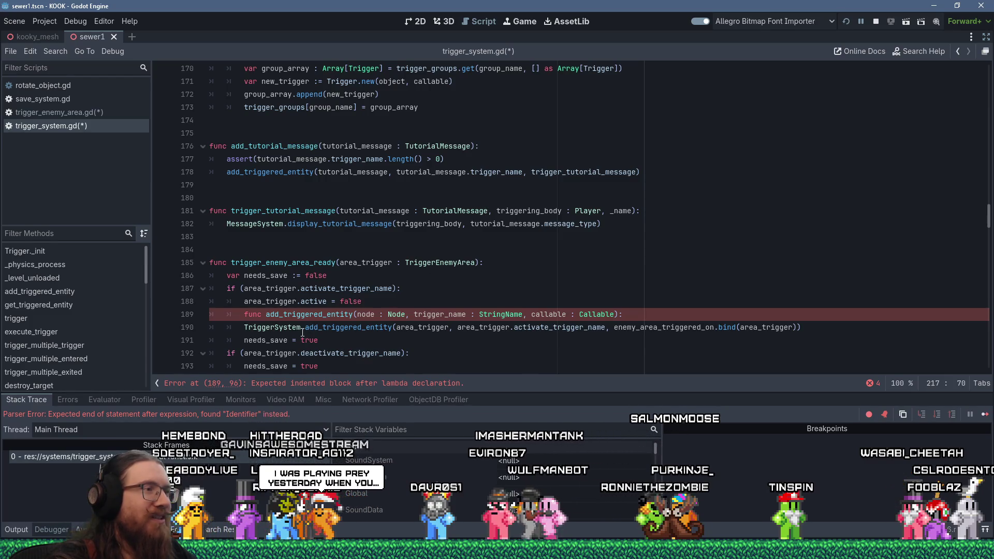
scroll(314, 321, "down", 5)
scroll(314, 321, "down", 6)
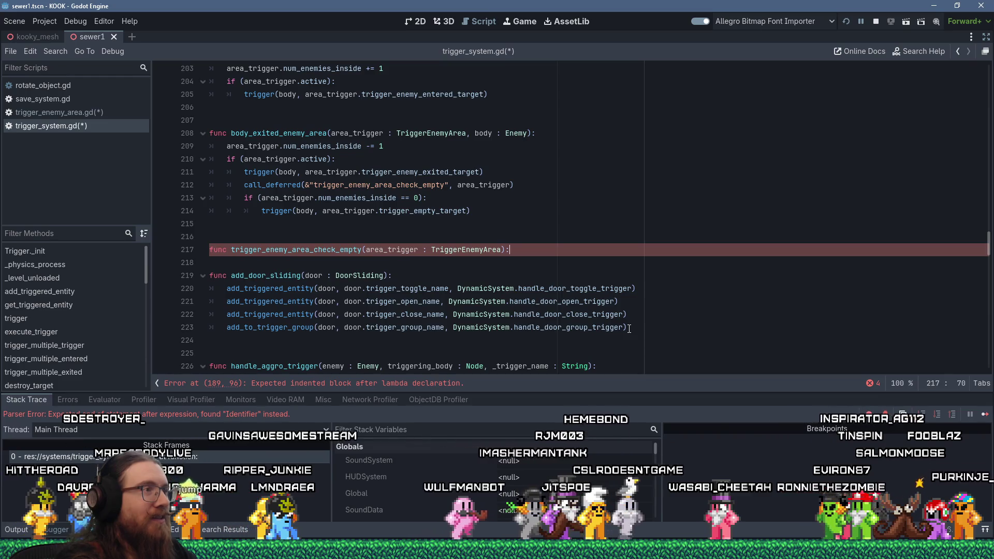
Step: Cut the num_enemies_inside == 0 check out of body_exited_enemy_area and paste it into the new function
key("Return")
key("Up")
key("Up")
key("Up")
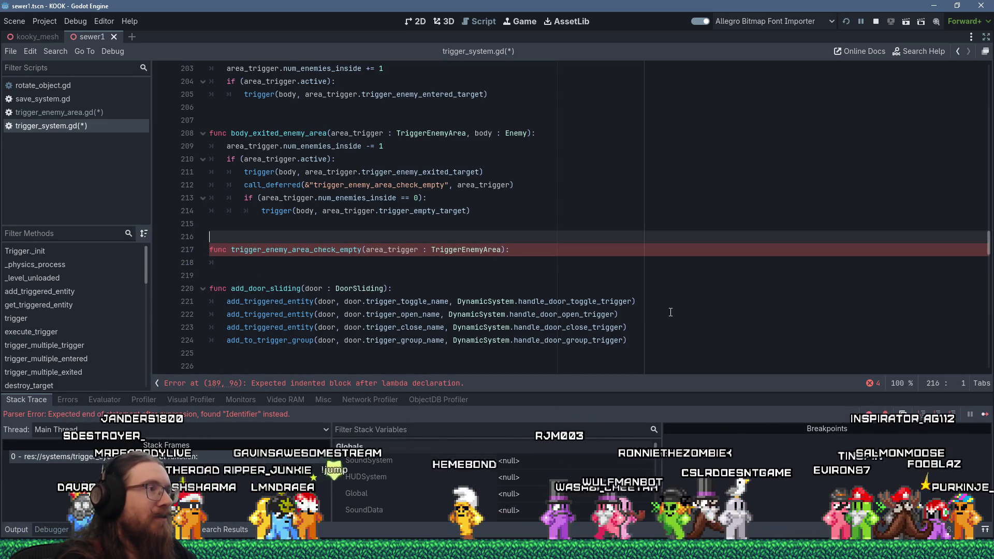
key("shift+Up")
key("shift+Up")
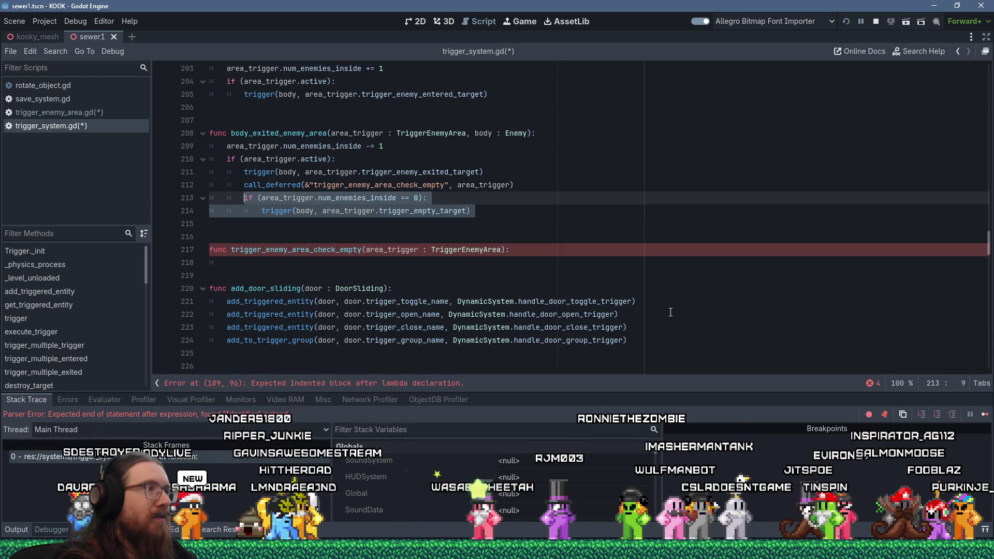
key("shift+Delete")
key("Down")
key("Down")
key("Down")
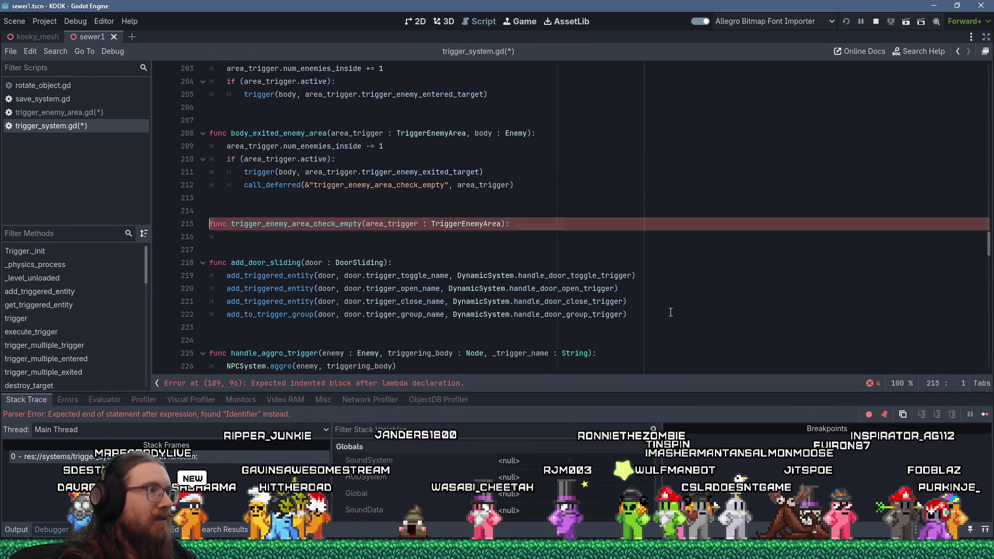
type("if (area_trigger.num_enemies_inside == 0): \t\t\ttrigger(body, area_trigger.trigger_empty_target)")
Step: Re-indent the moved check block inside trigger_enemy_area_check_empty
key("Up")
key("Up")
key("Delete")
key("Tab")
key("Down")
key("Delete")
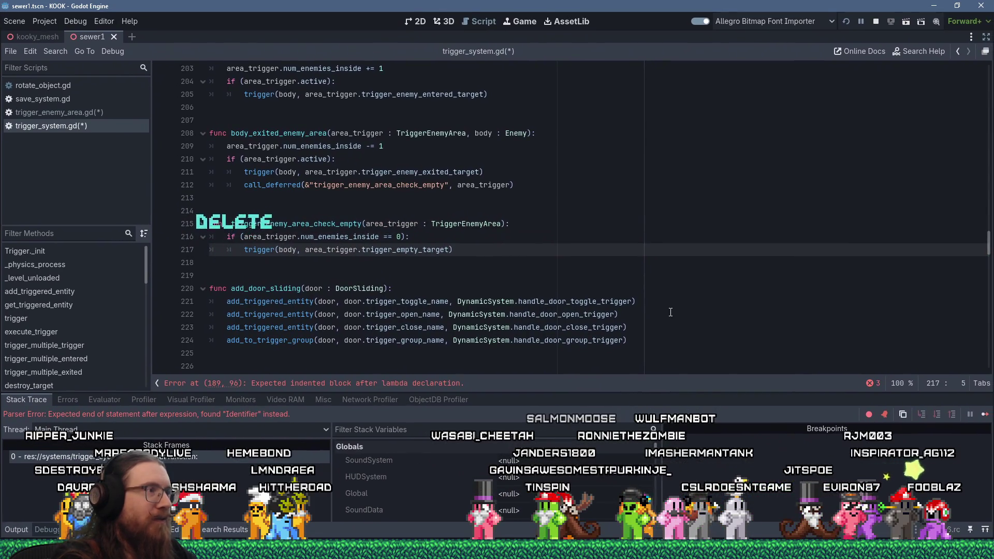
key("Down")
key("Up")
key("Up")
key("Up")
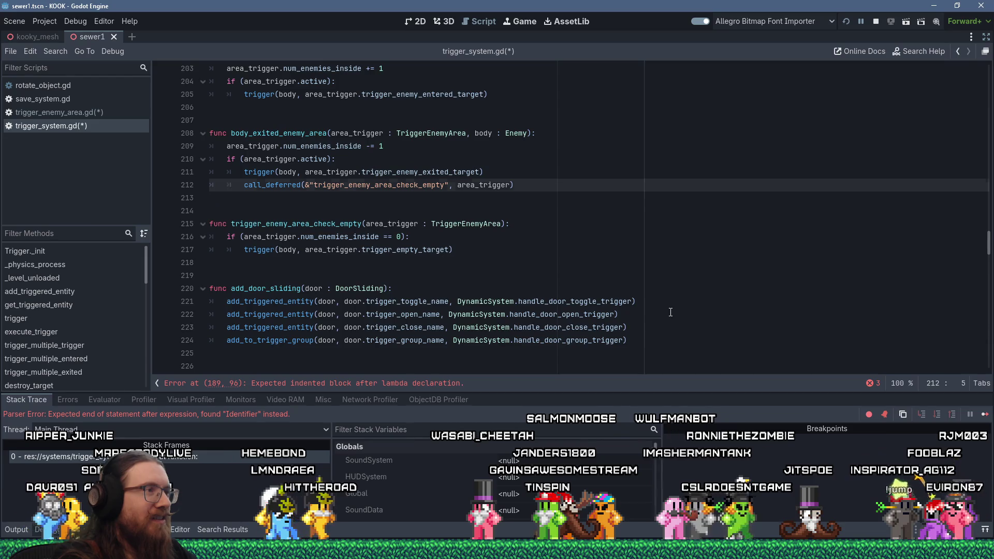
key("Down")
key("Down")
key("Up")
key("Up")
key("Right")
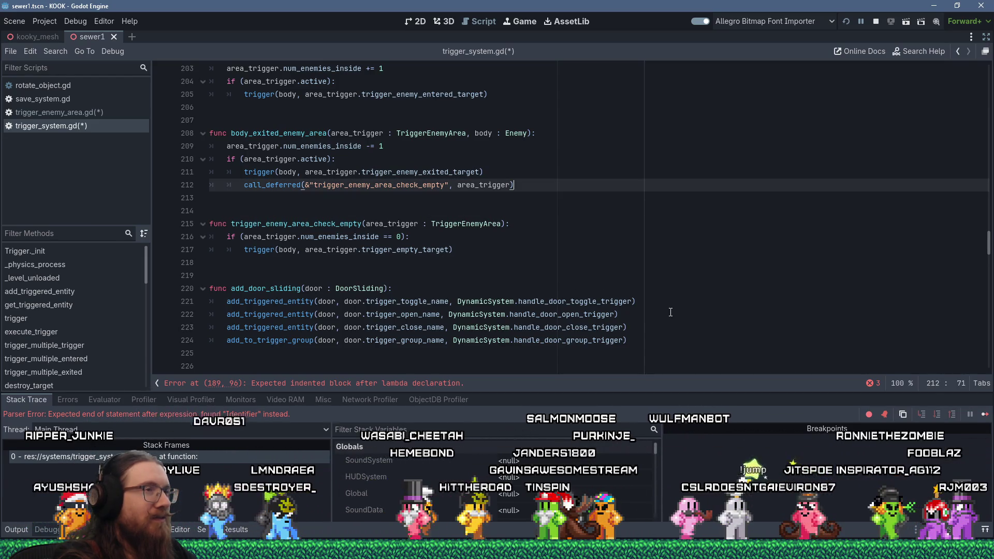
Step: Append '# Wait until the end of the frame in case killing an enemy triggers the spawn of another or something.' to line 212
type(" # Wait")
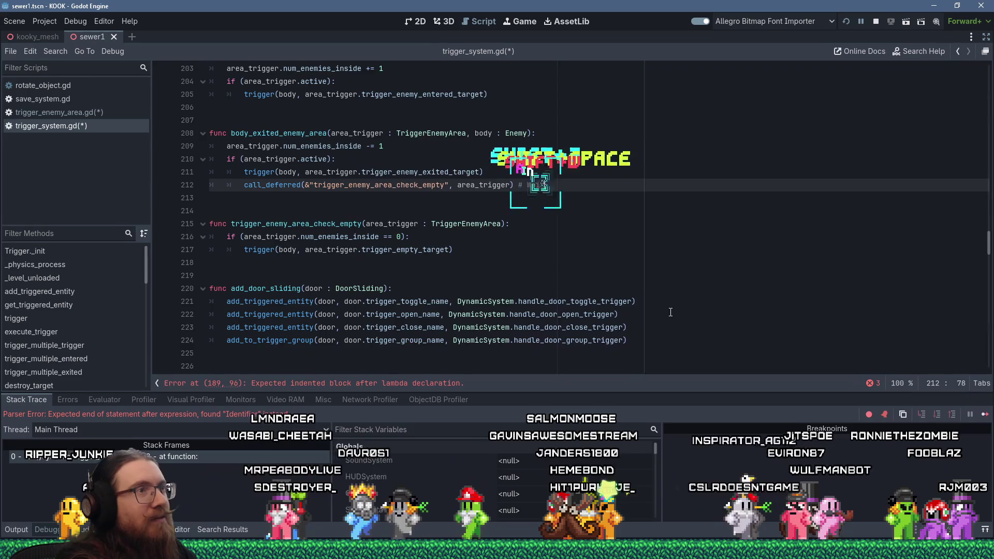
type(" until the end")
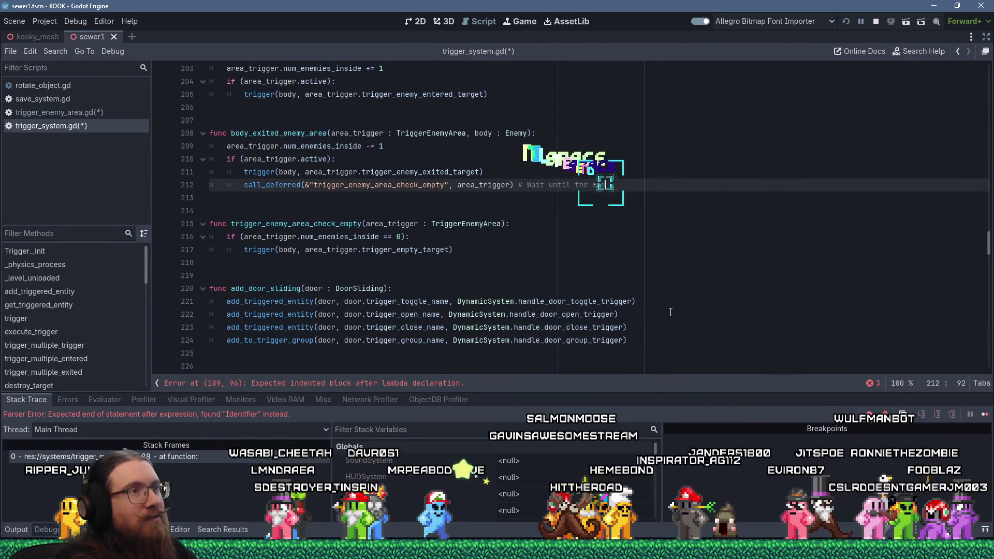
type(" of the frame in case ")
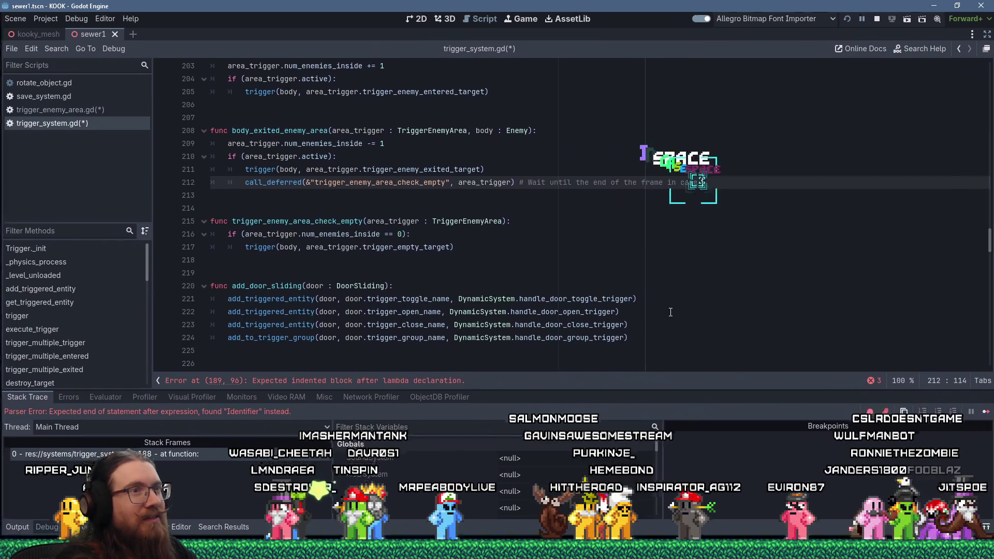
type("killing an enemy ")
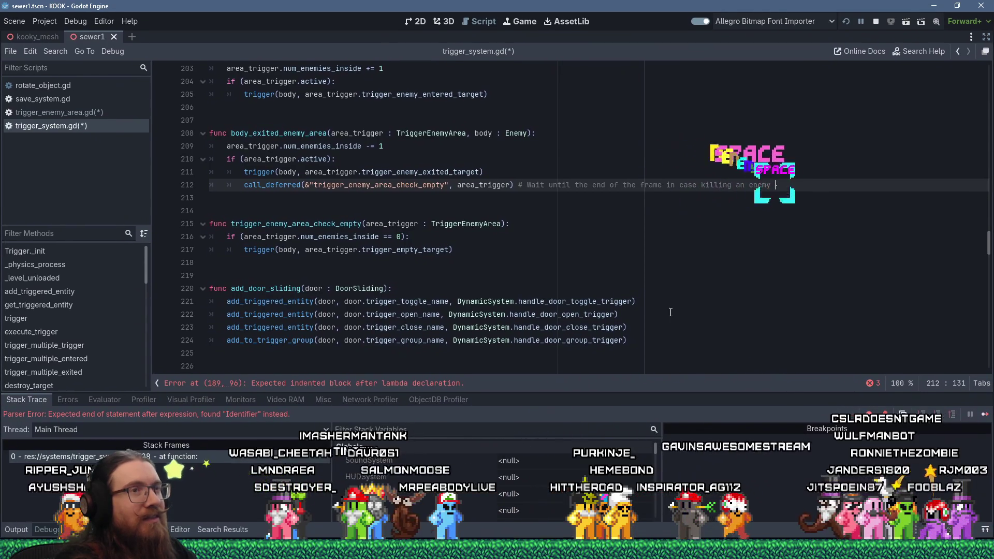
type("triggers the")
key("BackSpace")
type("wn of another")
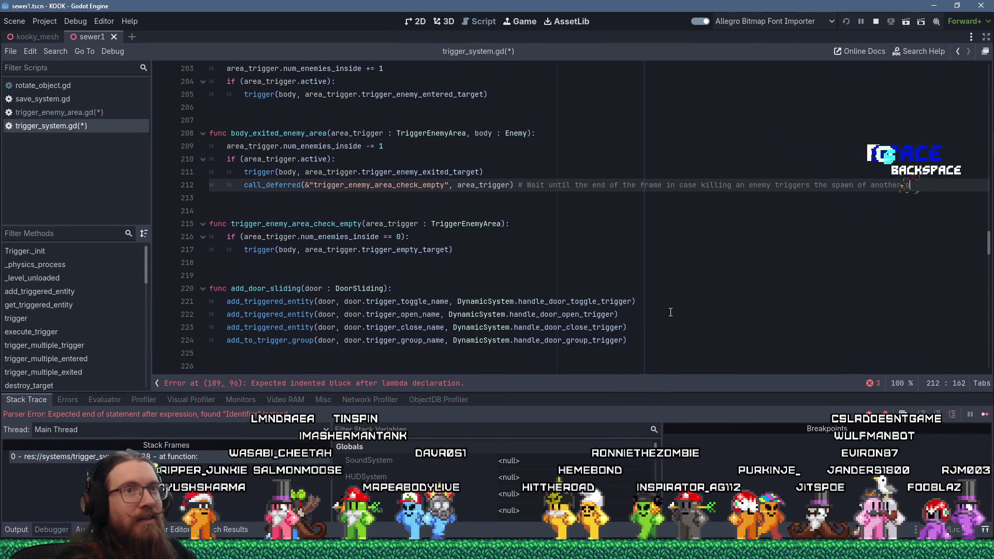
type(" or something.")
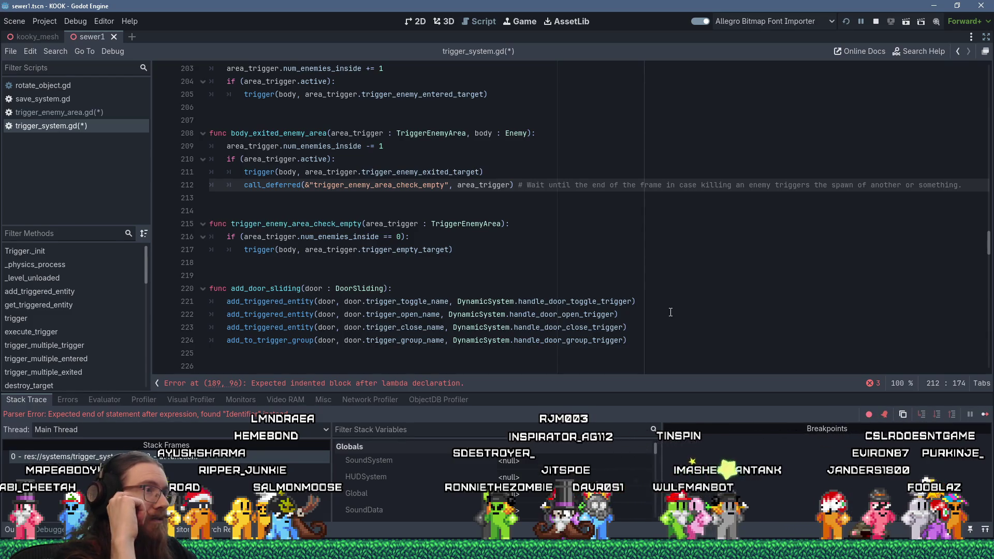
scroll(563, 307, "up", 2)
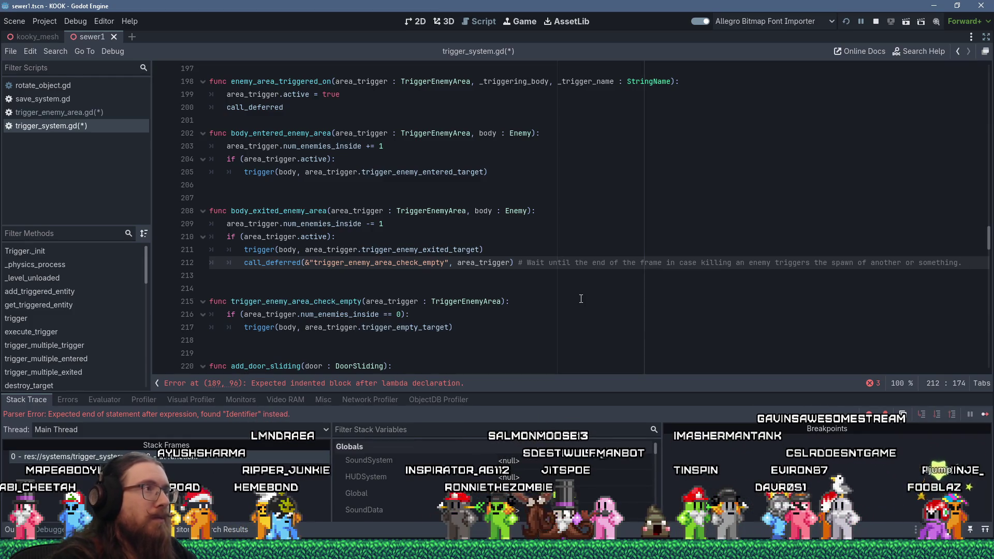
Step: Copy the commented deferred call from line 212 onto line 200's call_deferred stub
key("shift+Home")
key("ctrl+c")
key("Up")
key("Up")
key("Up")
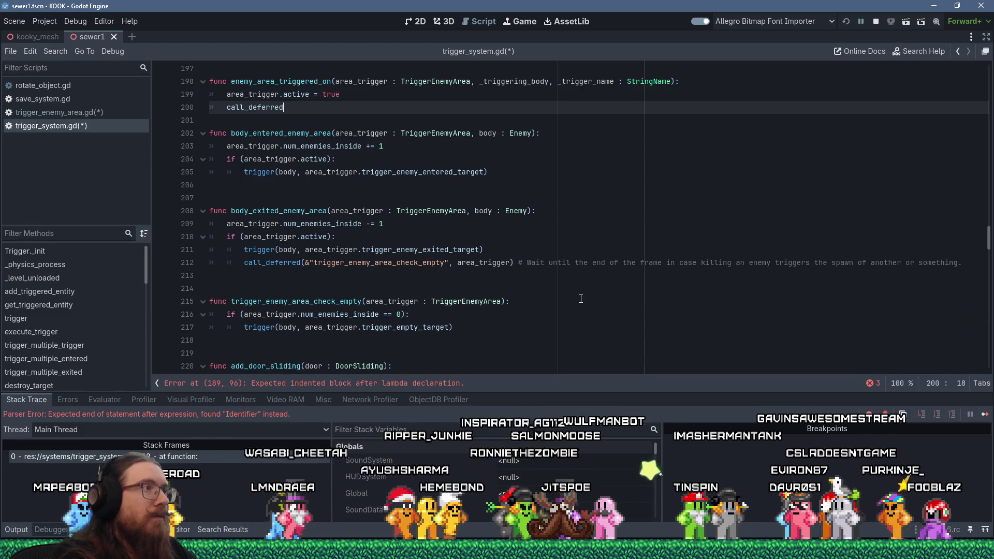
key("shift+Insert")
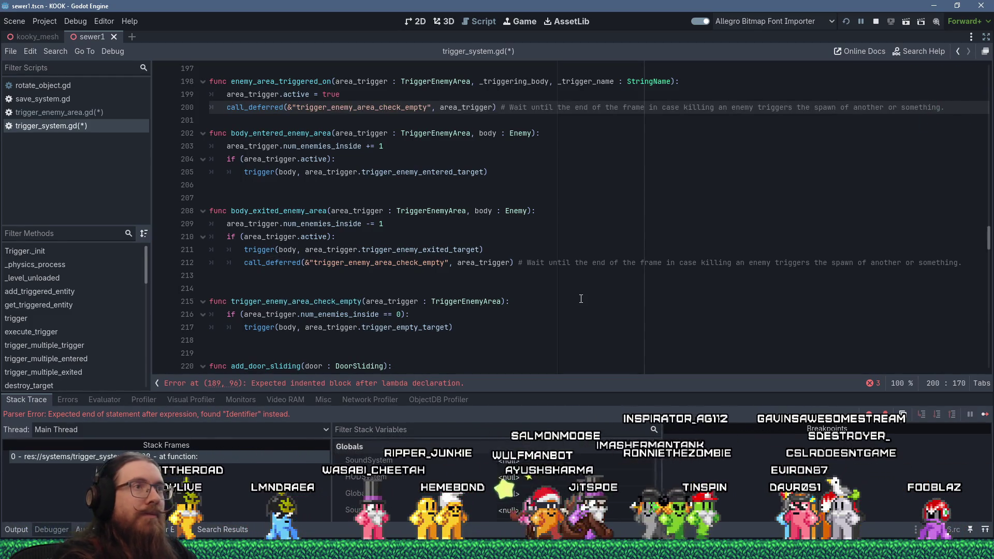
Step: Reword line 200's comment to end 'in case enemies are spawned with this same trigger or something.'
left_click(687, 108, "shift")
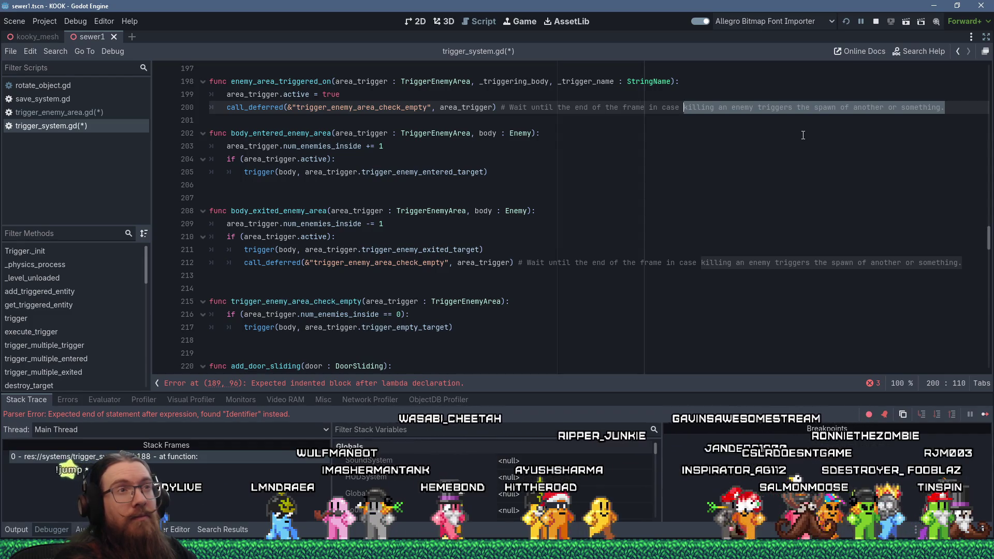
key("BackSpace")
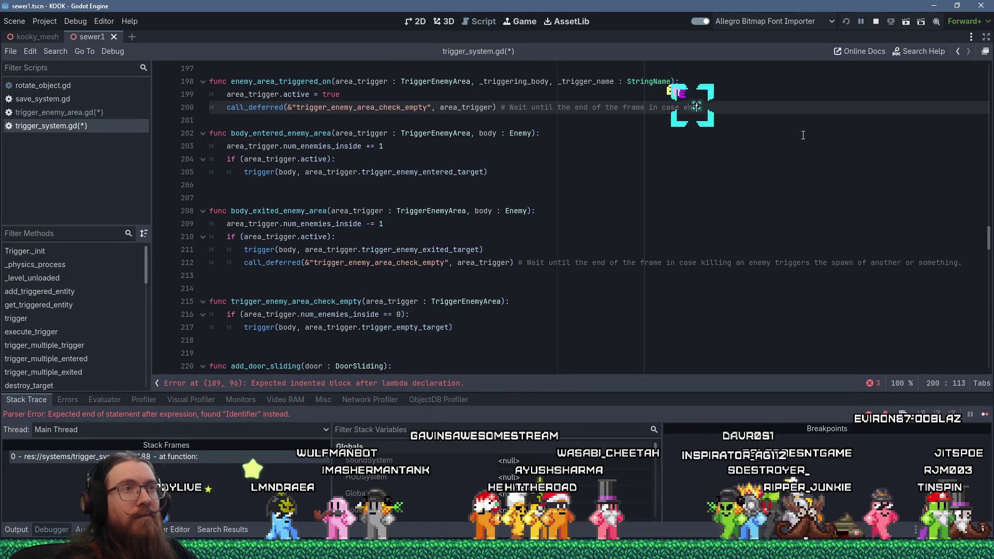
type("mies are spawned wih")
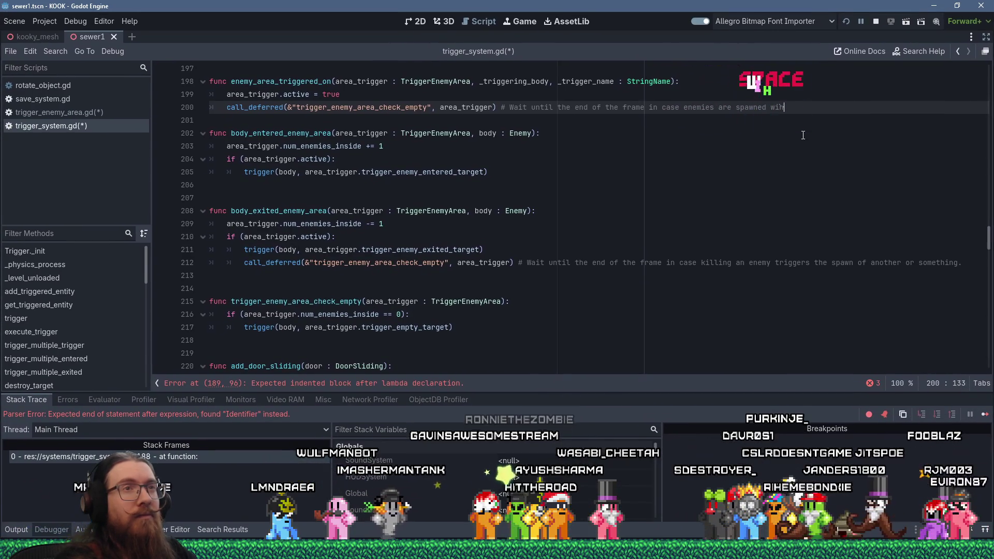
key("BackSpace")
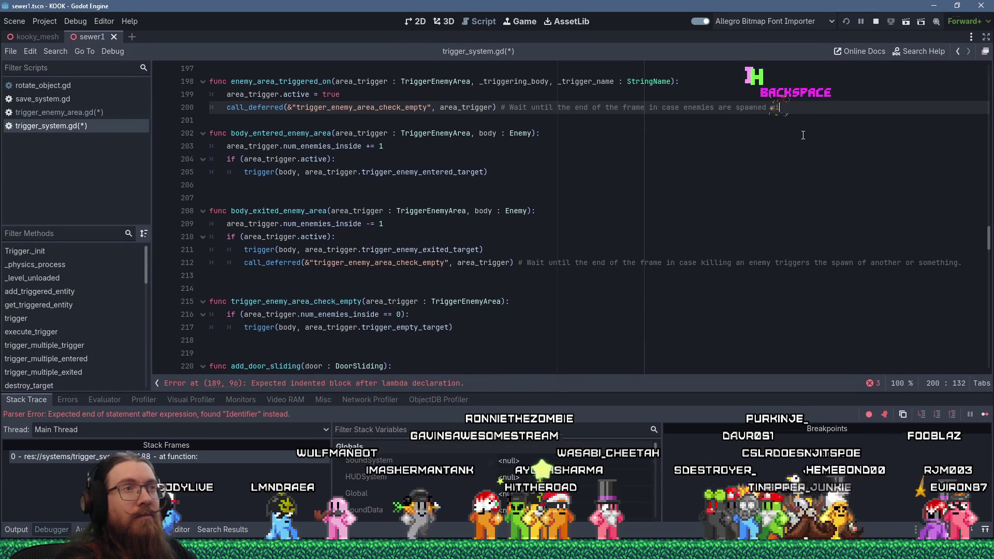
type("with thi")
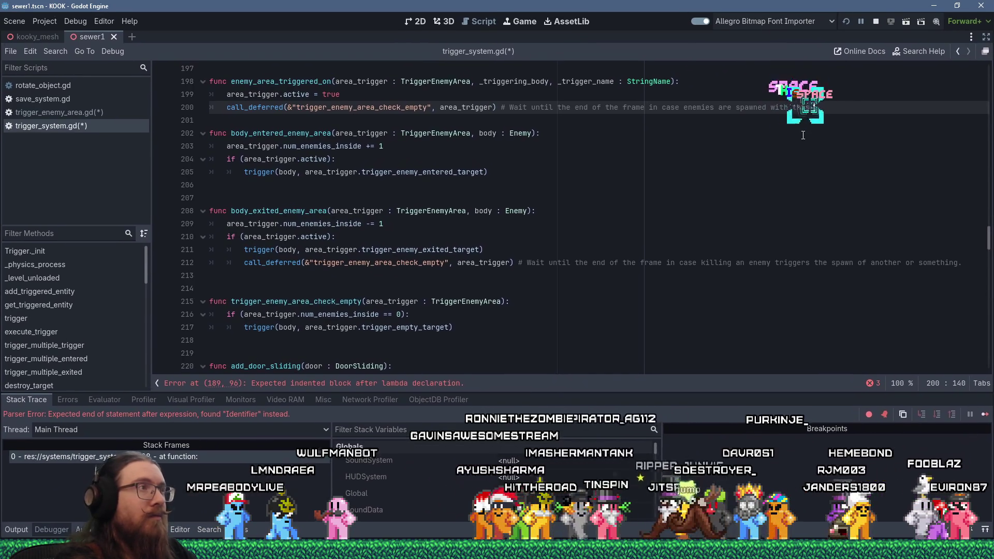
type("s same trigger or someth")
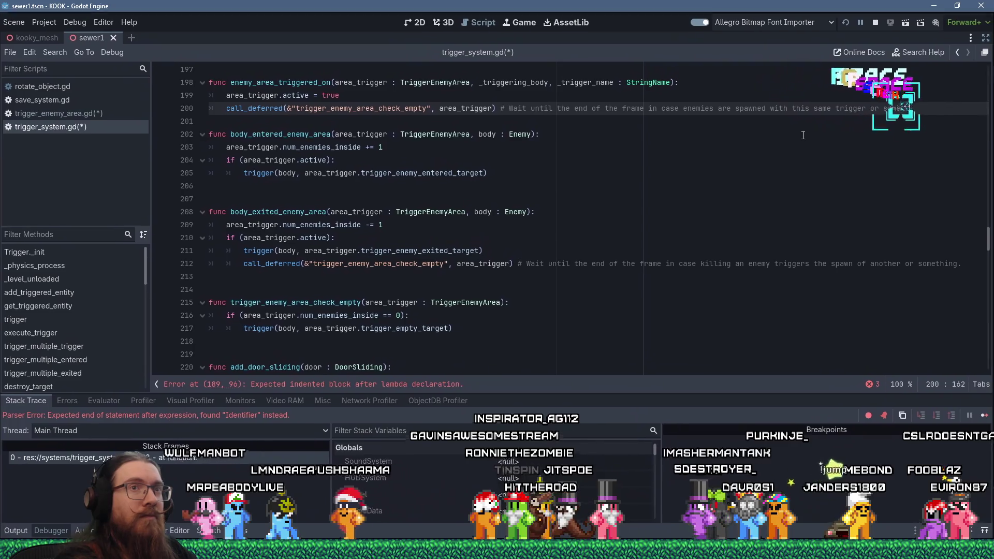
type("ing.")
key("Down")
key("Return")
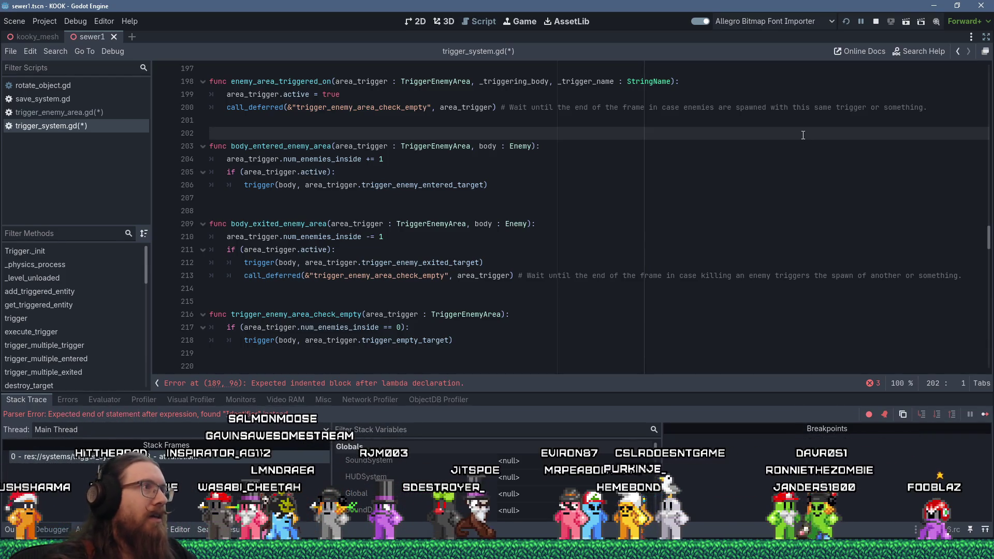
scroll(610, 172, "up", 3)
scroll(424, 250, "up", 3)
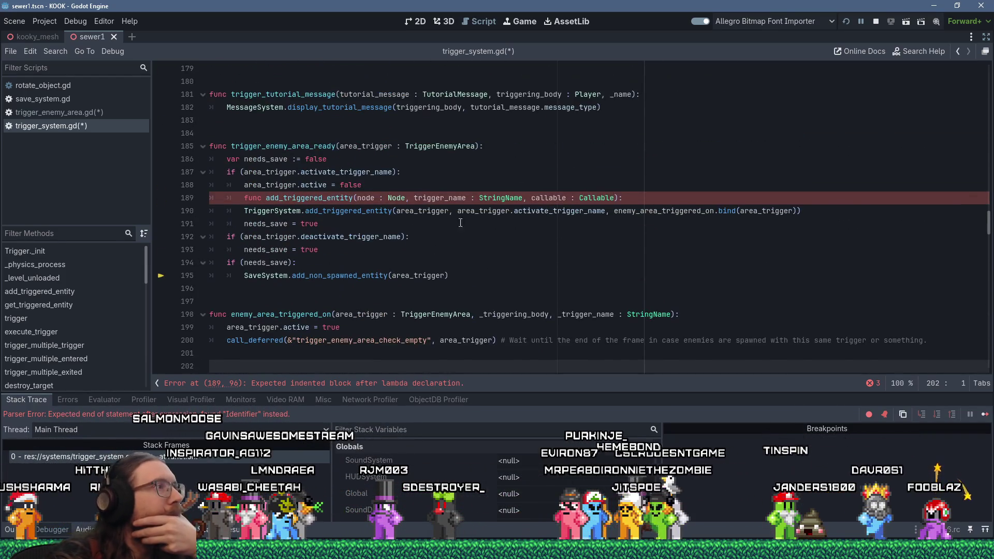
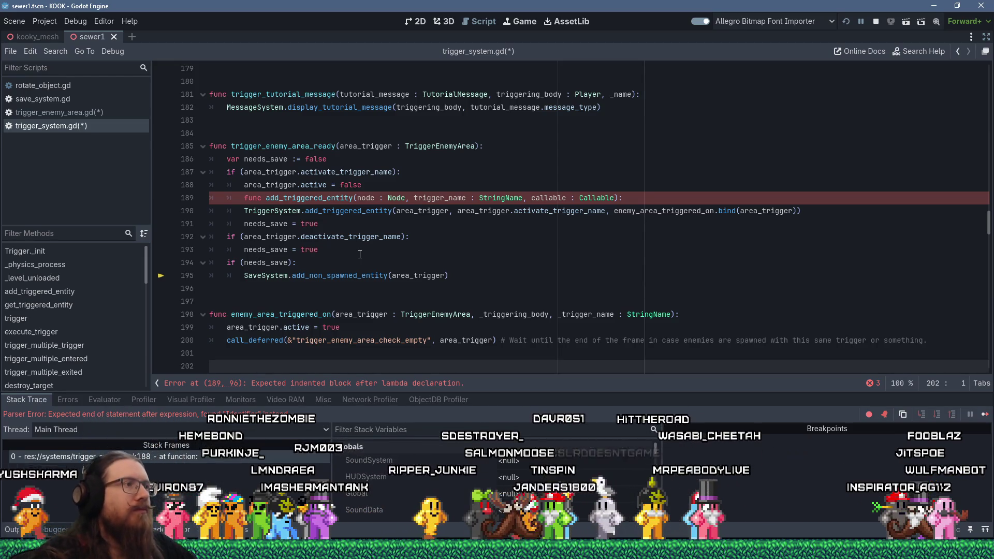
Step: Remove the 'TriggerSystem.' prefix so line 190 calls add_triggered_entity directly
left_click(304, 210)
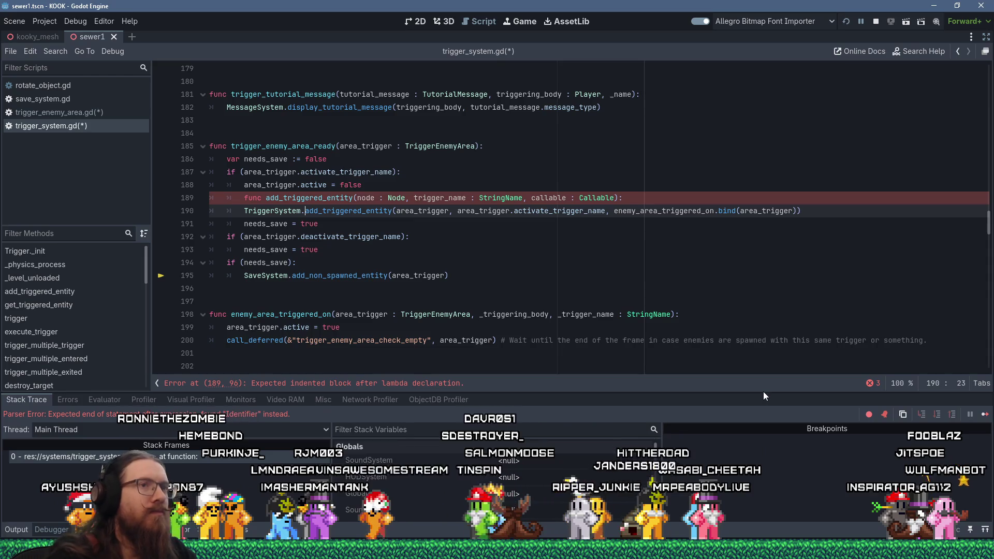
key("shift+Home")
key("BackSpace")
key("Up")
key("End")
Step: Delete the stray func add_triggered_entity line 189 and jump to add_triggered_entity's definition
key("shift+Up")
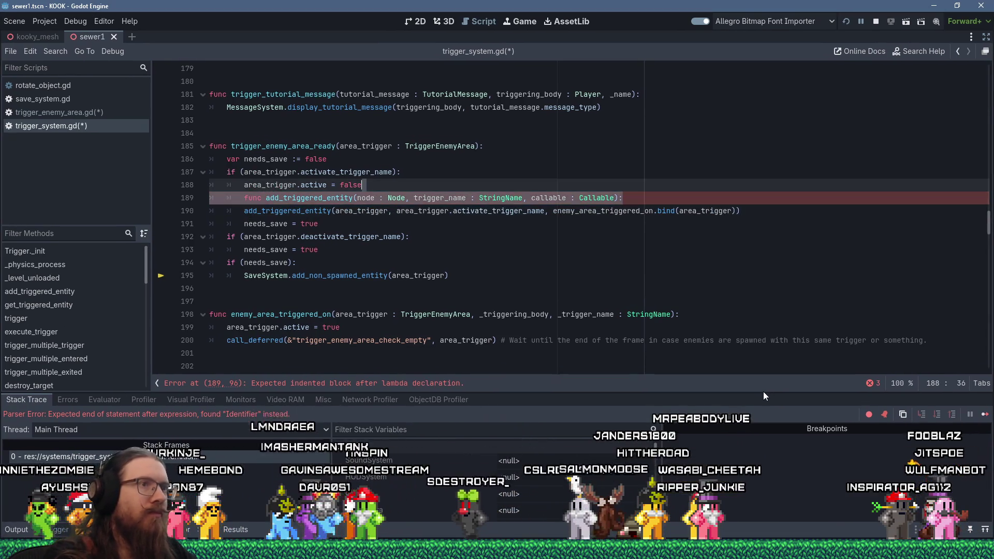
key("BackSpace")
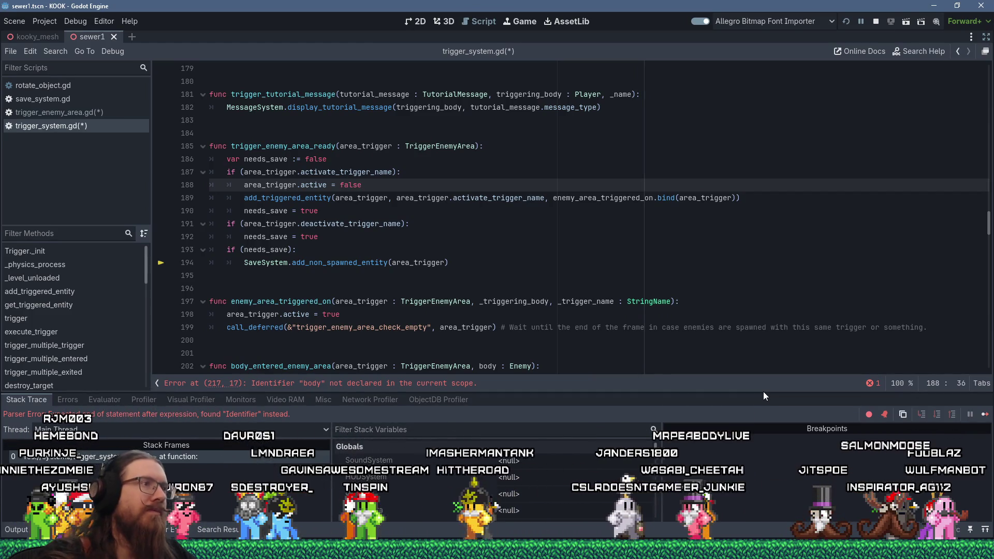
left_click(287, 198, "ctrl")
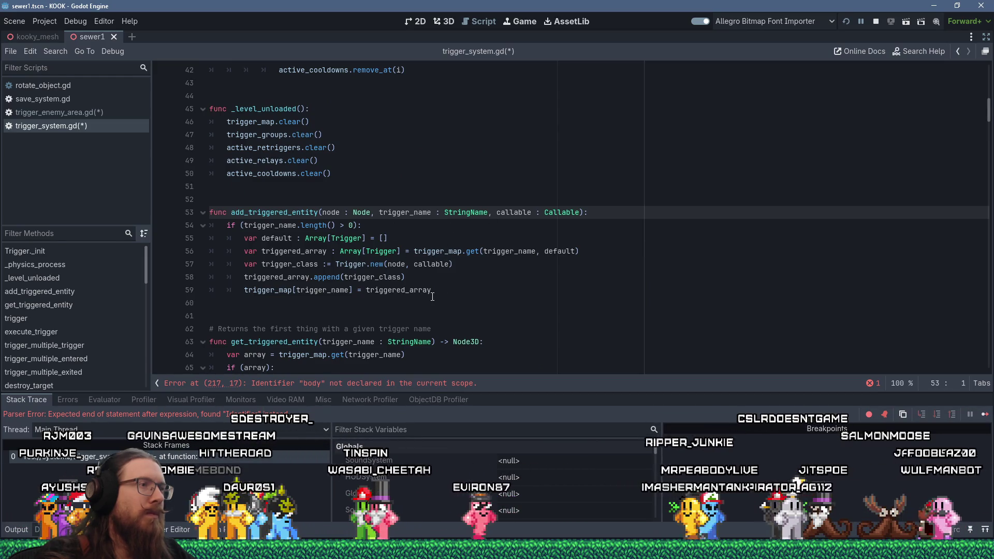
Step: Highlight the uses of trigger_map to see where the trigger arrays are stored
double_click(441, 252)
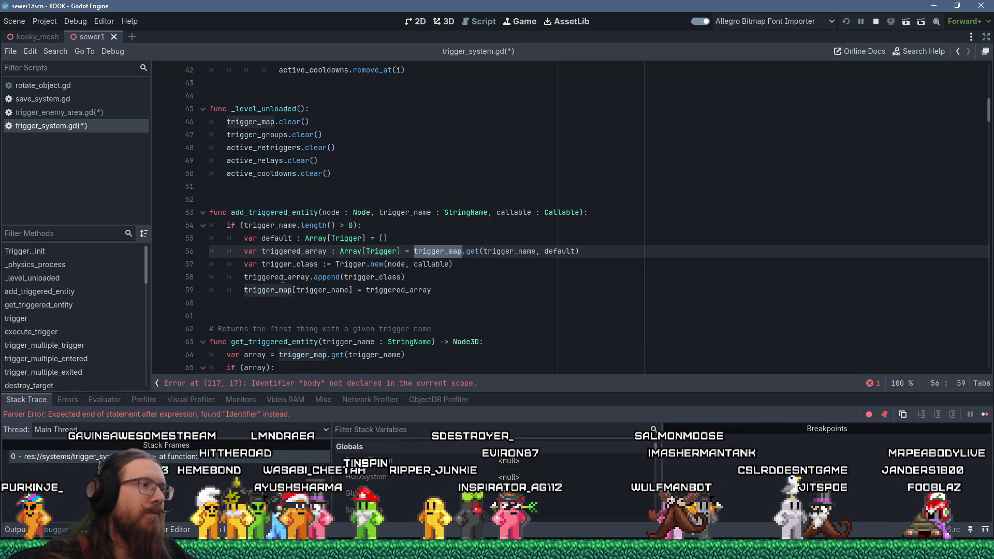
double_click(266, 289)
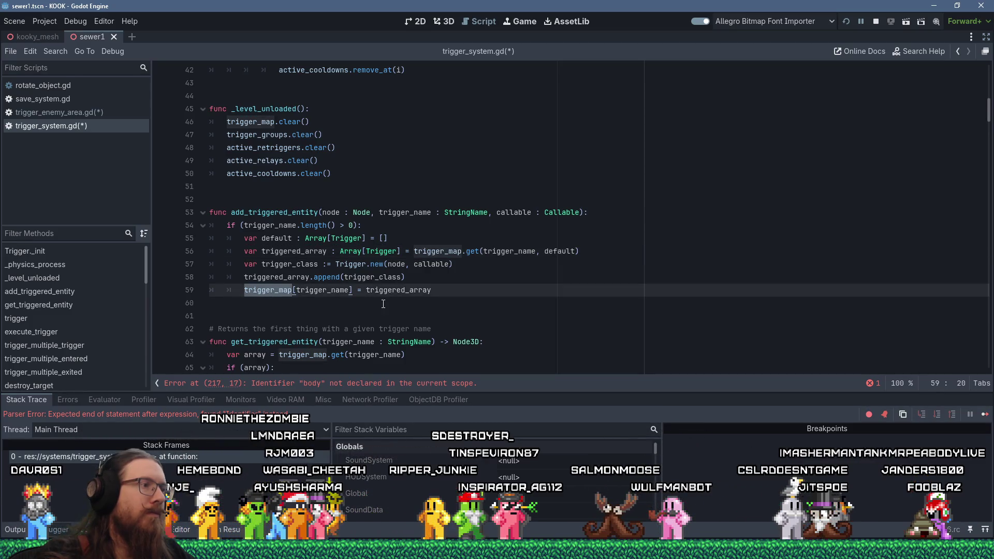
scroll(383, 304, "down", 7)
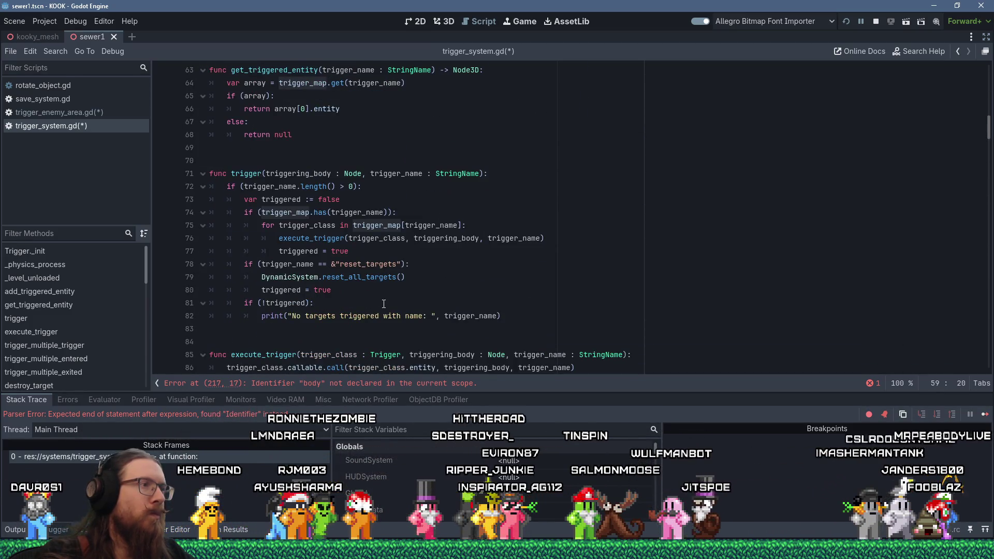
Step: Follow the execute_trigger call to its definition and inspect the Trigger class
left_click(334, 239)
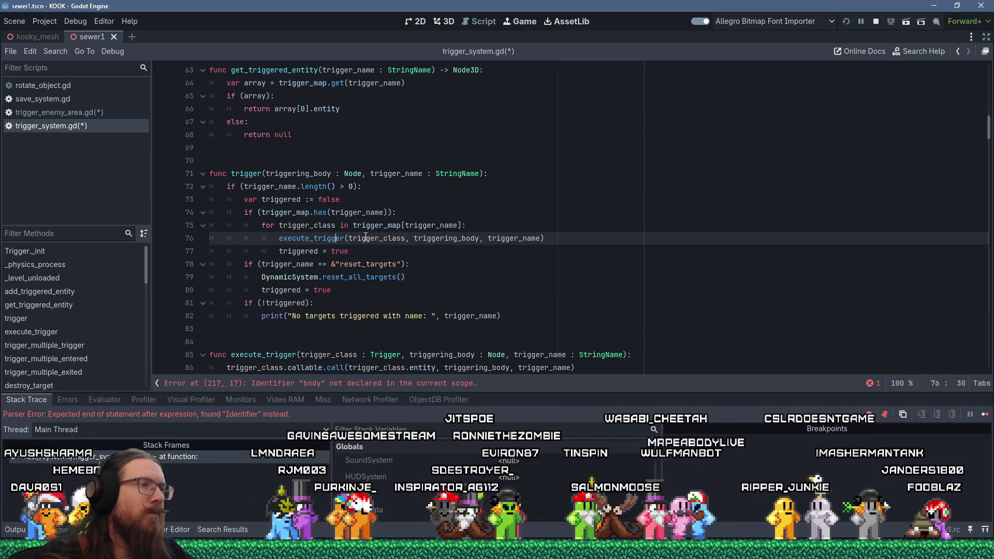
left_click(330, 240, "ctrl")
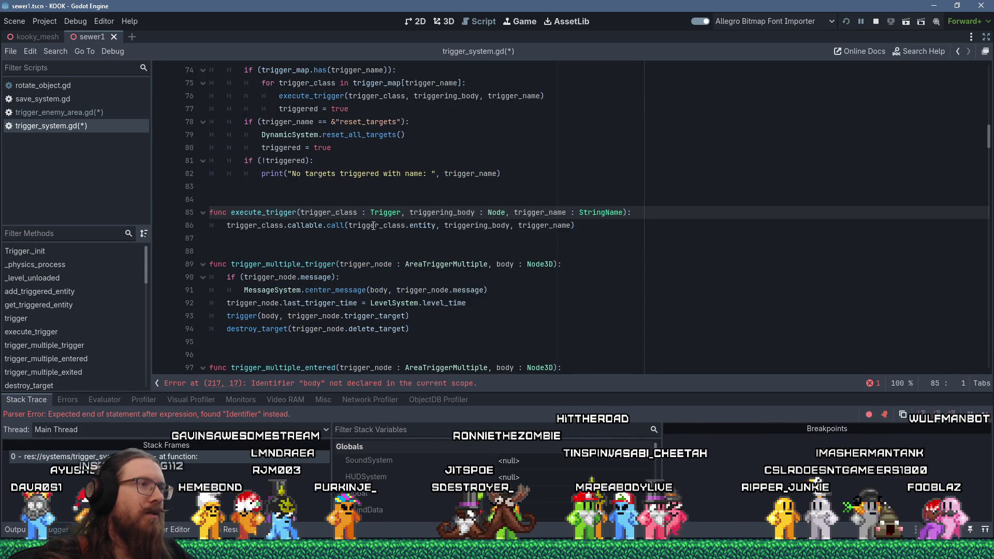
mouse_move(352, 227)
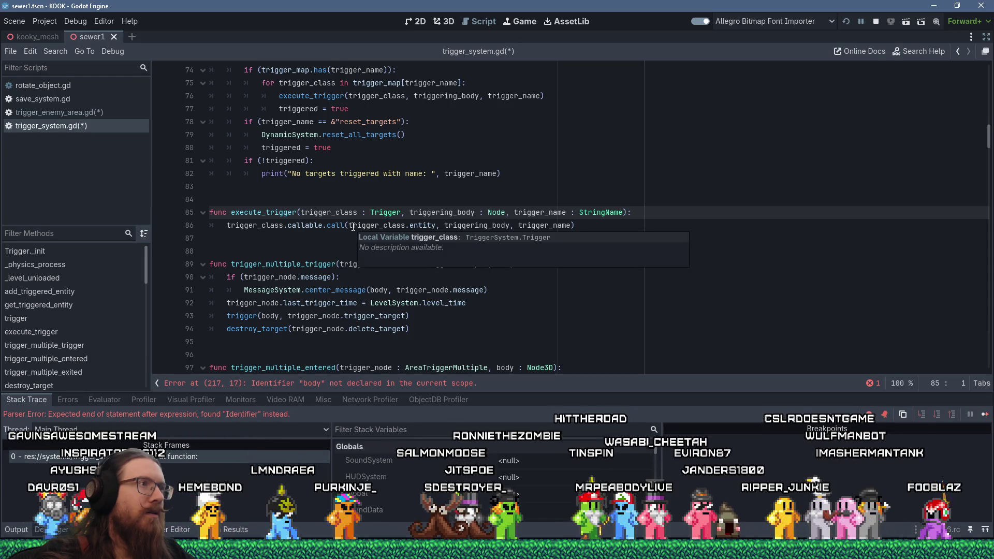
scroll(353, 227, "up", 2)
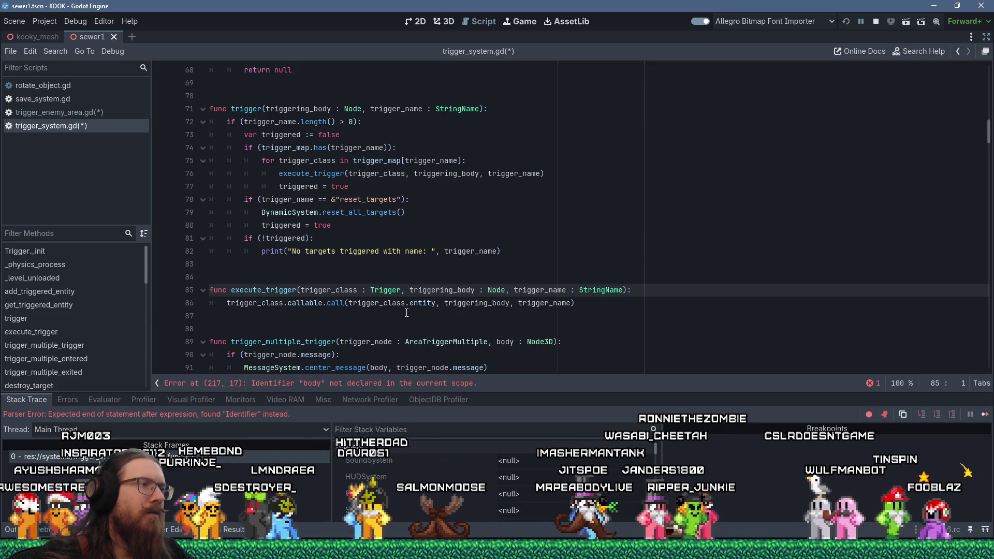
left_click(385, 290, "ctrl")
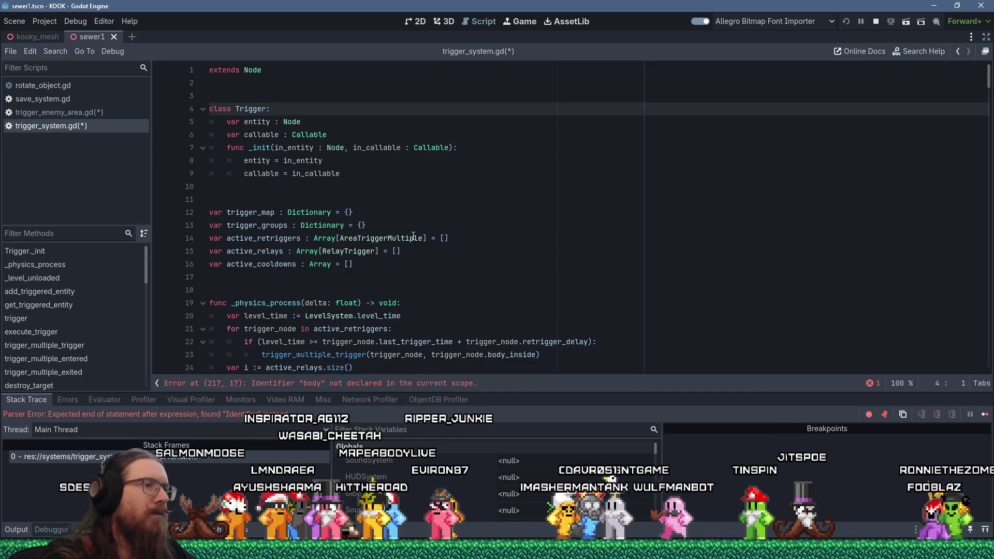
key("ctrl+b")
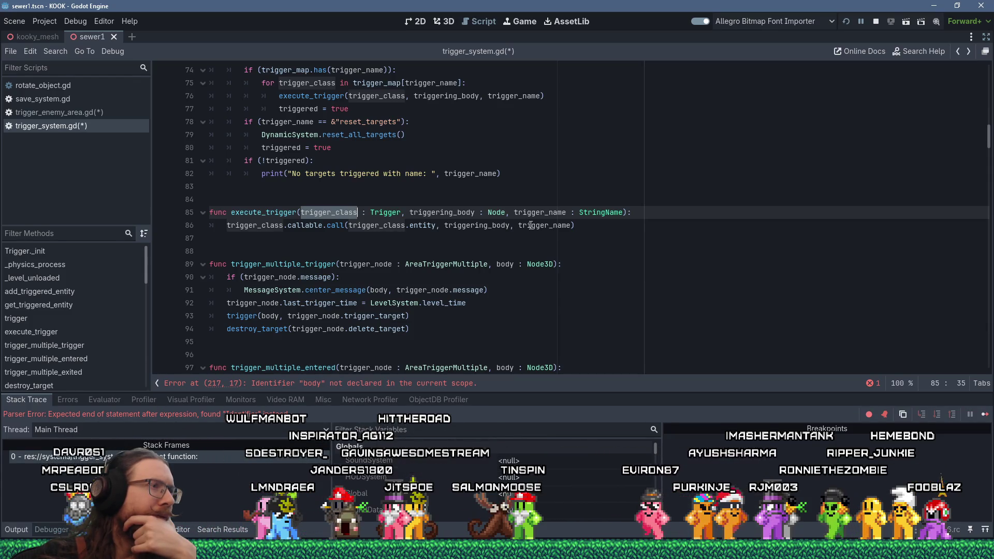
Step: Navigate back through execute_trigger and add_triggered_entity to trigger_enemy_area_ready
mouse_move(530, 226)
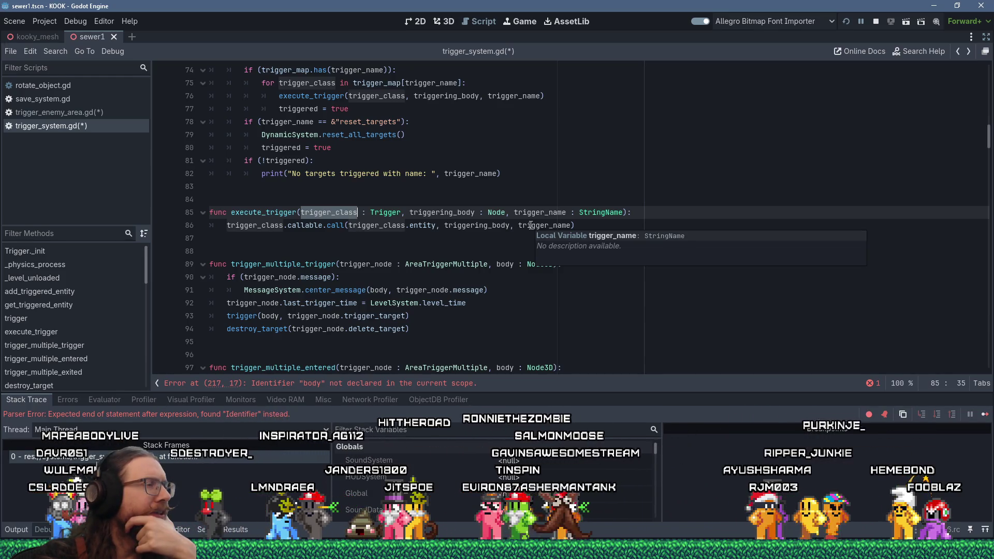
left_click(604, 177)
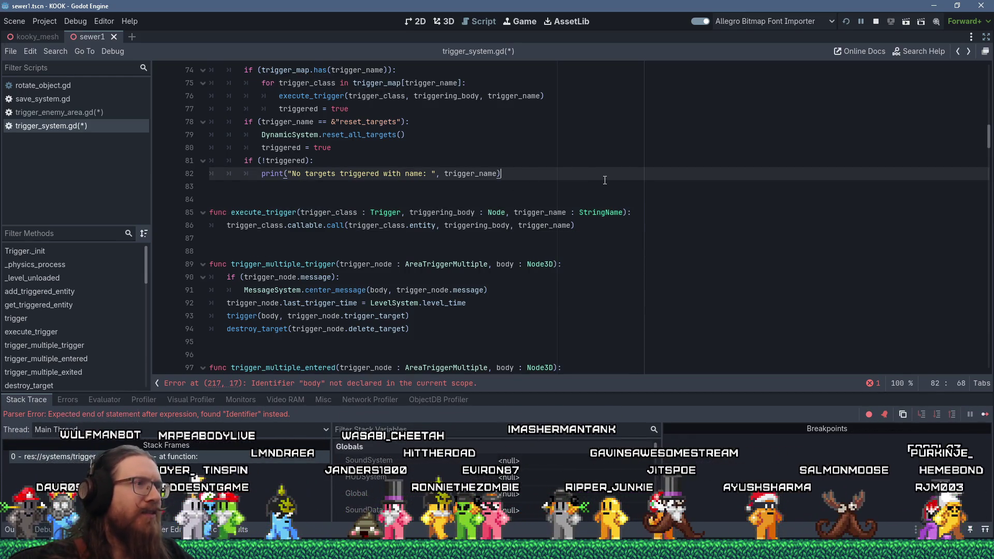
key("ctrl+z")
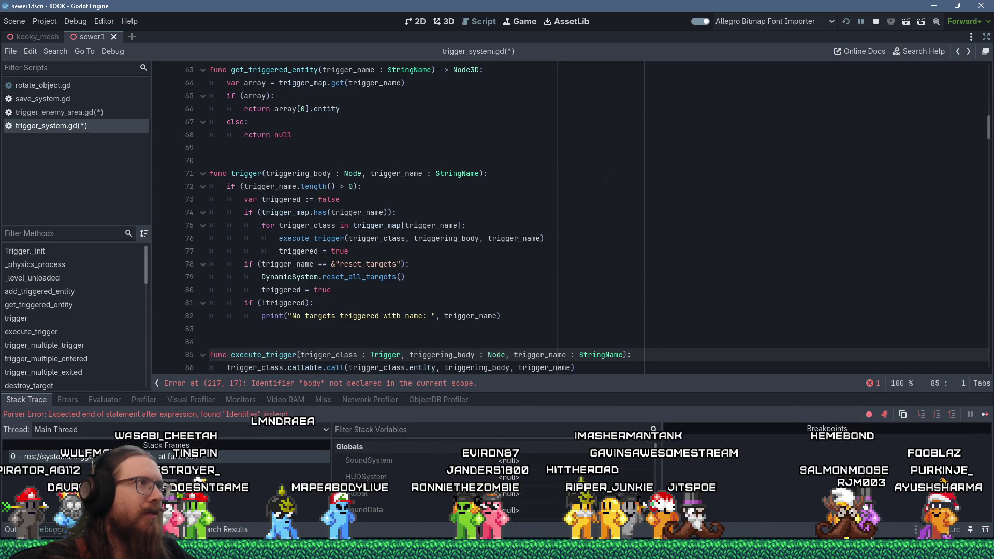
key("ctrl+z")
key("ctrl+z")
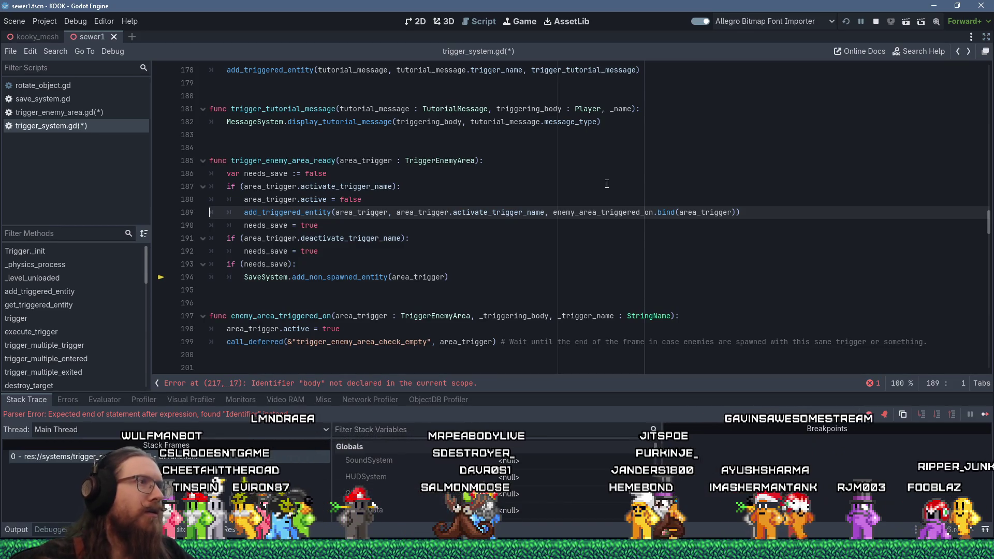
Step: Inspect the TutorialMessage type and tutorial_message parameter on line 181
double_click(445, 110)
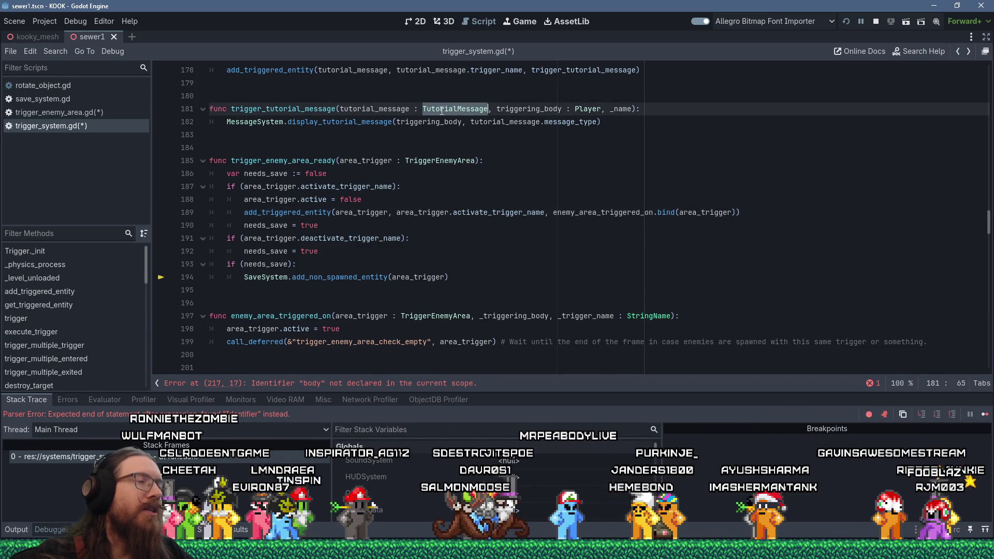
double_click(376, 109)
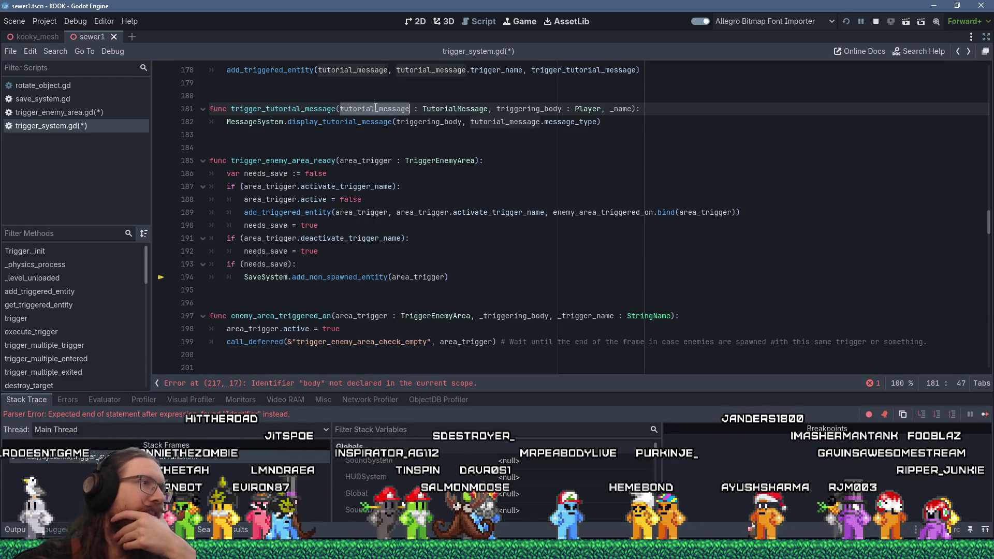
double_click(443, 109)
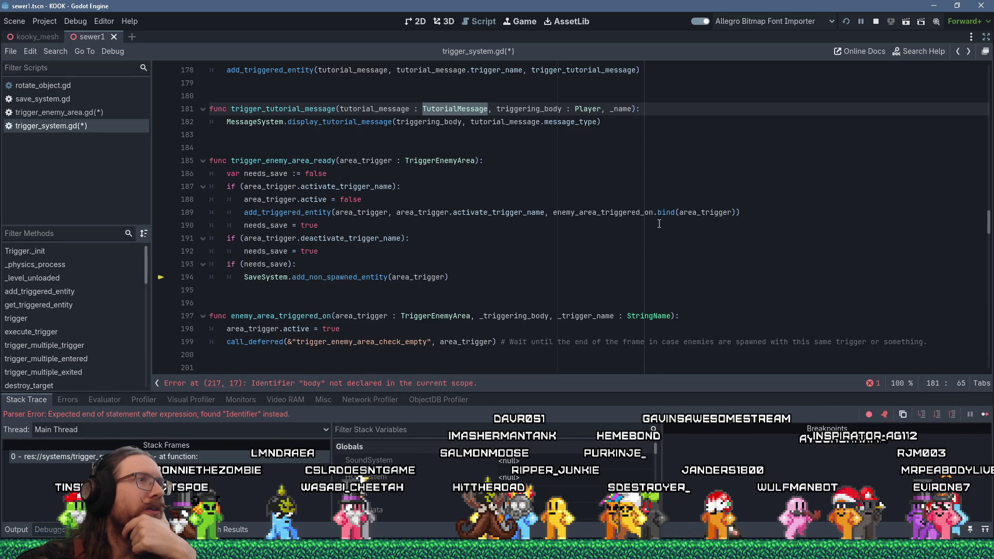
scroll(659, 223, "up", 1)
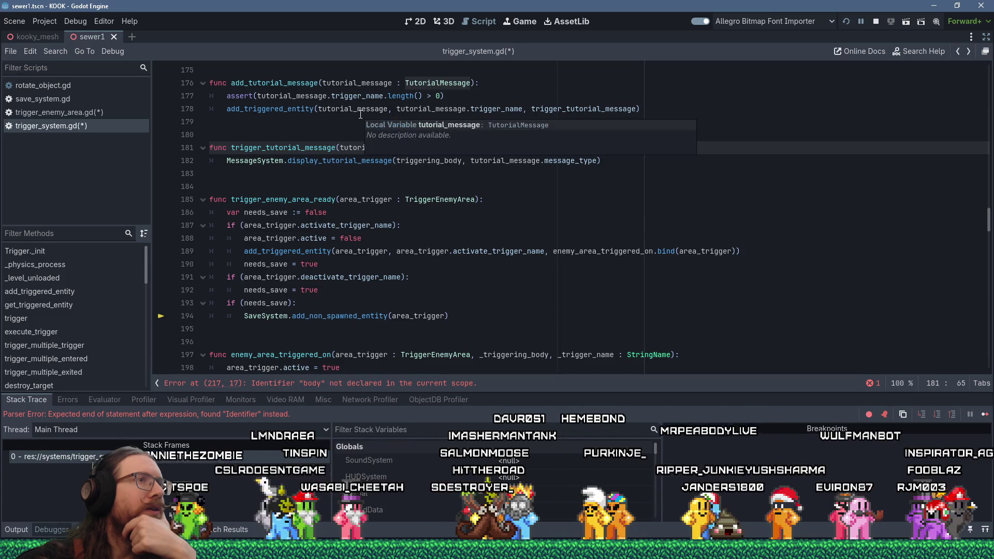
Step: Delete .bind(area_trigger) so line 189 passes enemy_area_triggered_on unbound
left_click_drag(654, 252, 735, 250)
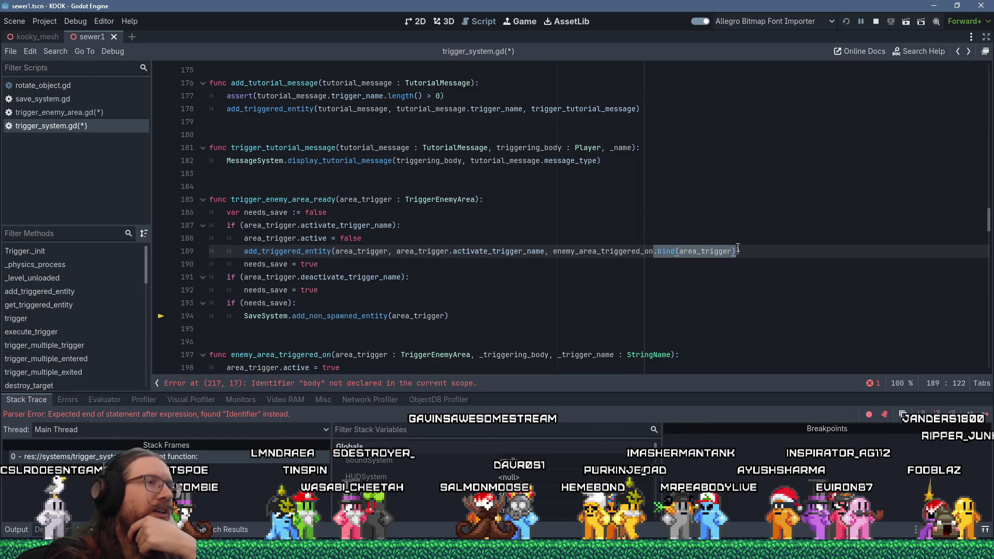
key("Delete")
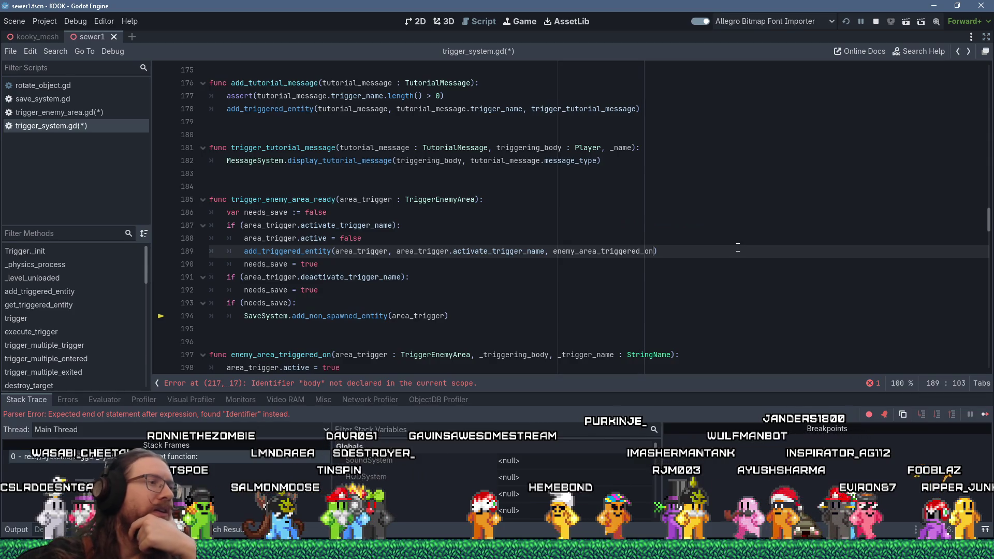
scroll(673, 253, "down", 2)
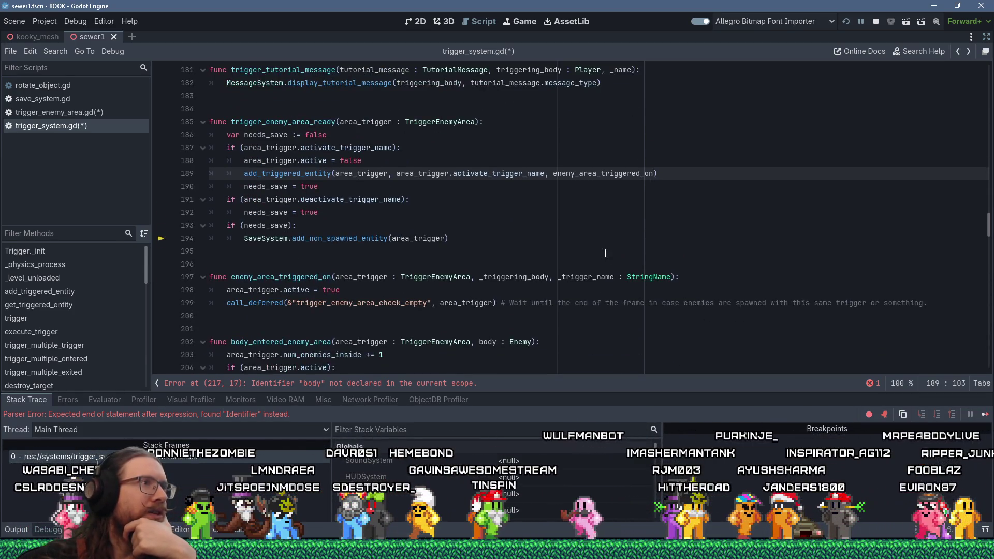
scroll(605, 253, "up", 1)
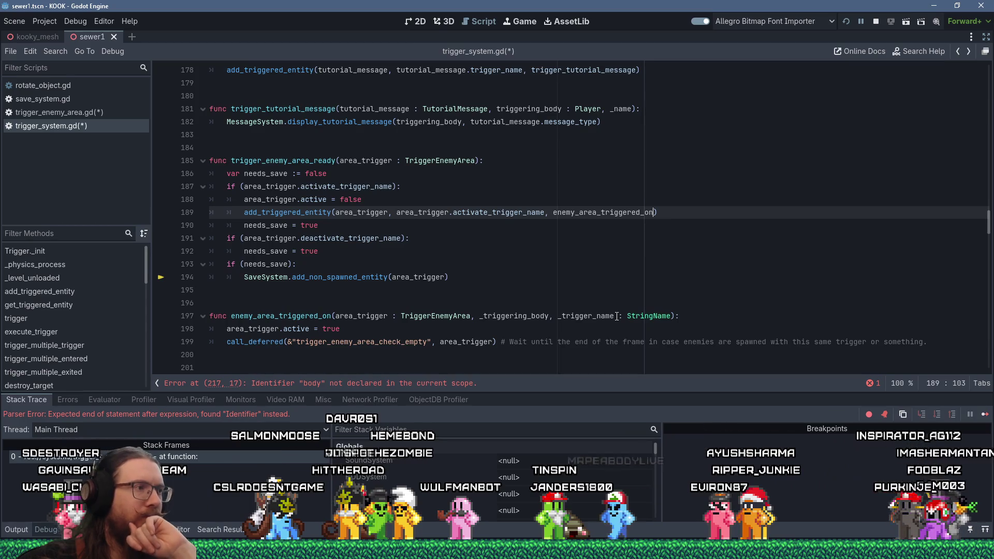
scroll(616, 316, "down", 2)
scroll(616, 315, "up", 1)
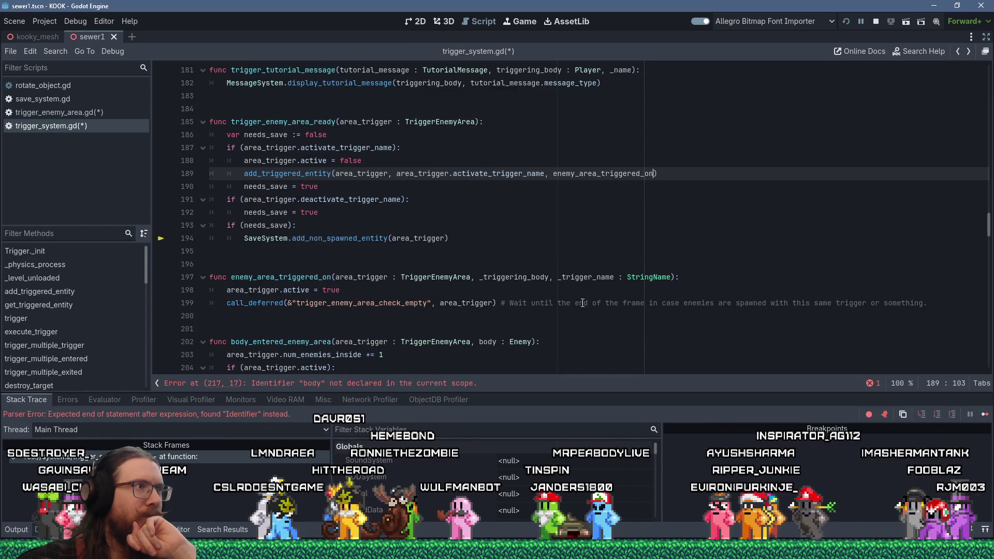
key("shift+Home")
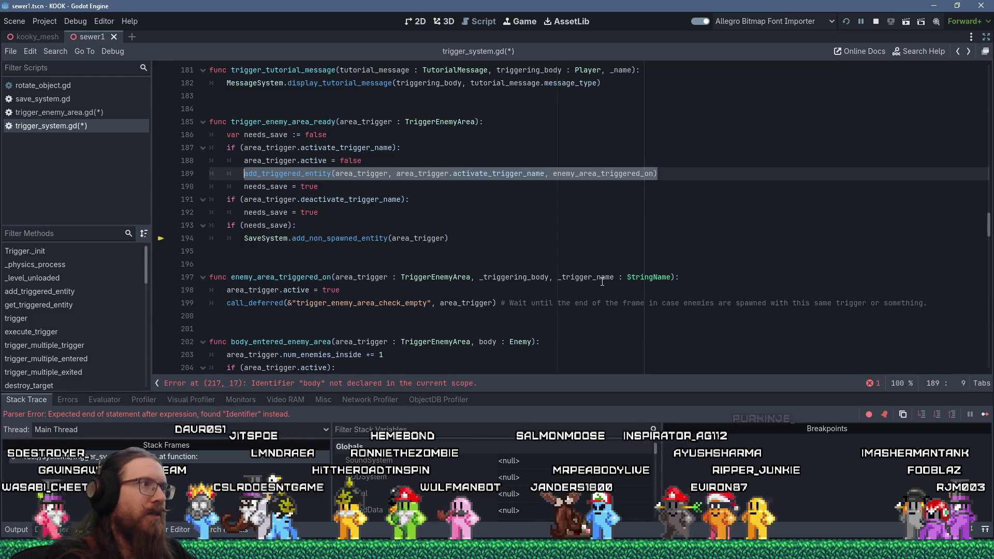
Step: Copy the line 189 activate registration and paste it under the deactivate check
key("ctrl+c")
key("Down")
key("Down")
key("End")
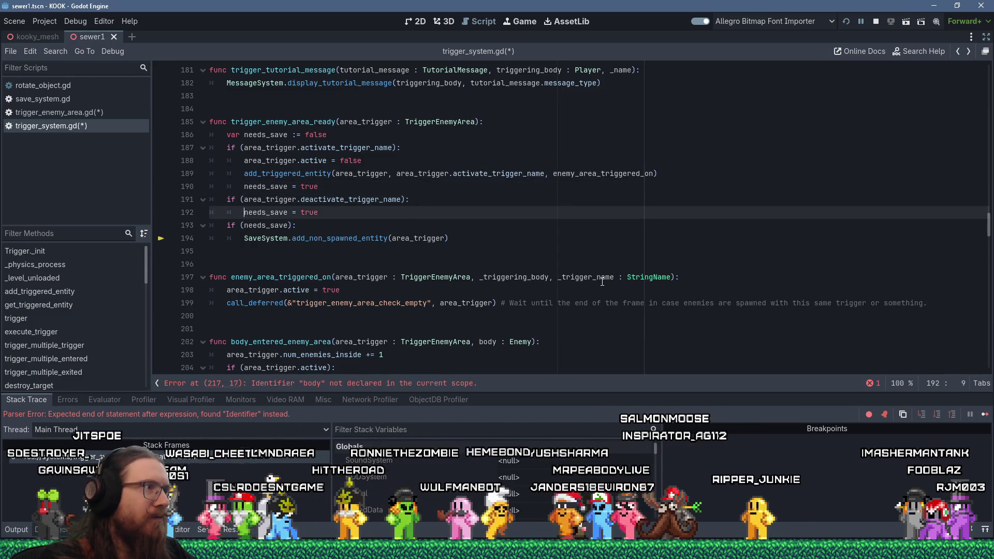
key("Return")
key("shift+Insert")
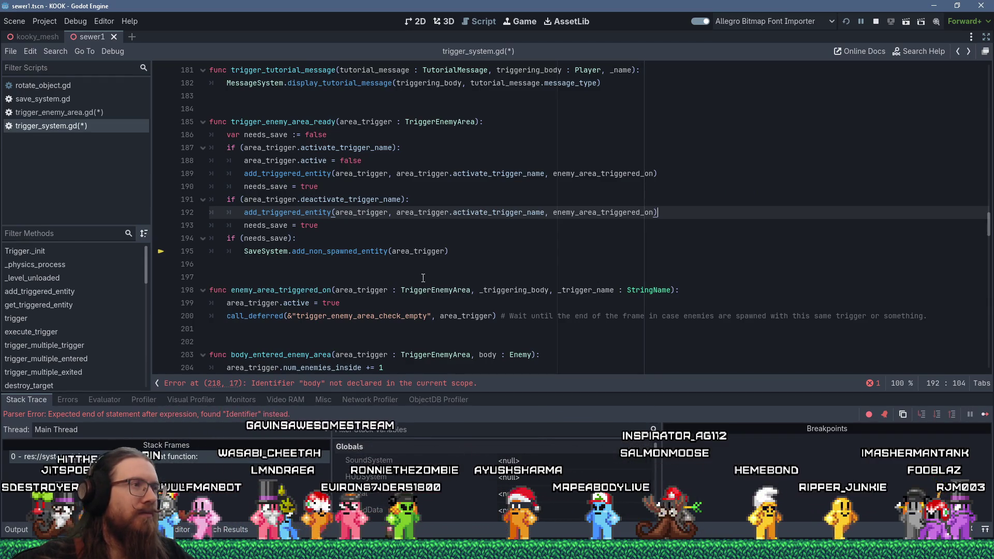
Step: Change the pasted callback to enemy_area_triggered_off, then bring the YouTube browser window forward
mouse_move(343, 219)
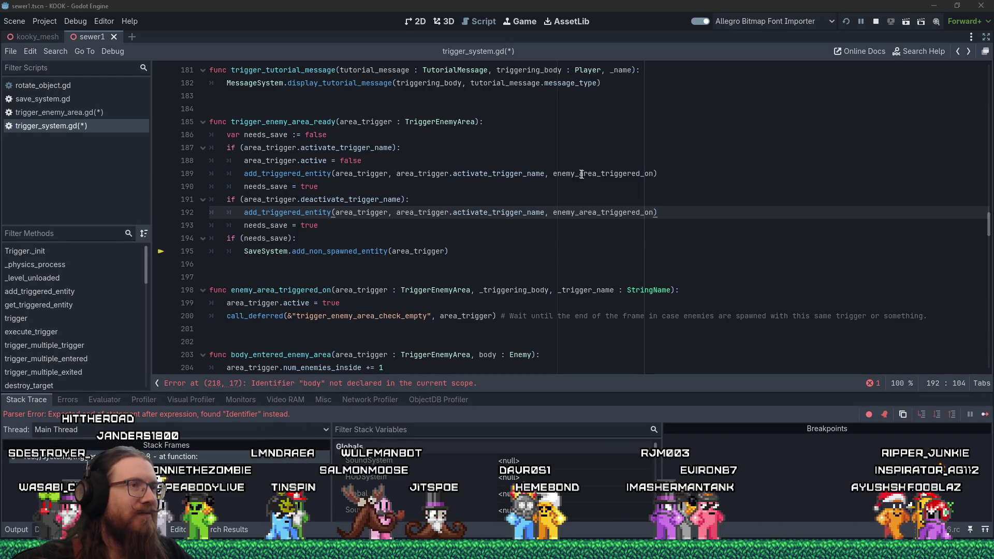
left_click(654, 213)
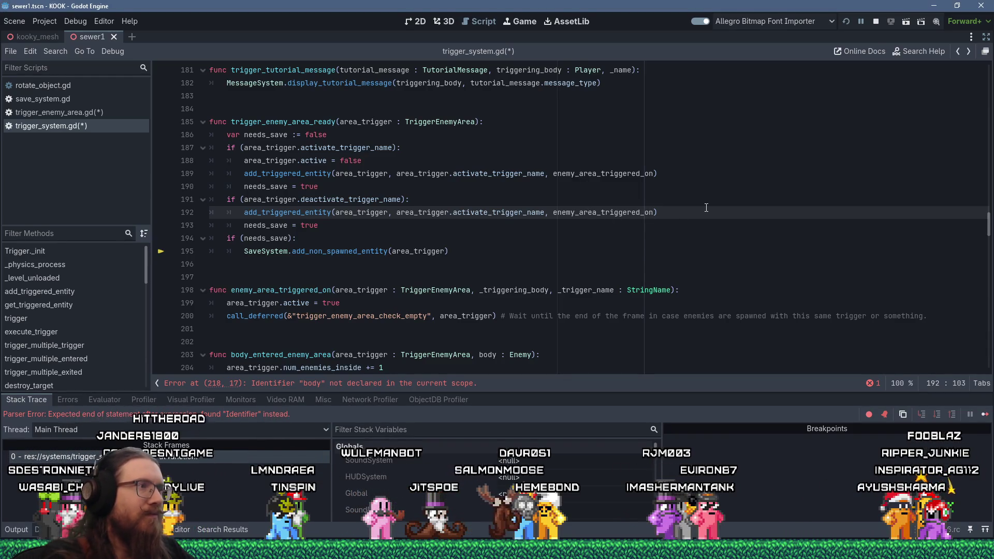
key("BackSpace")
type("ff")
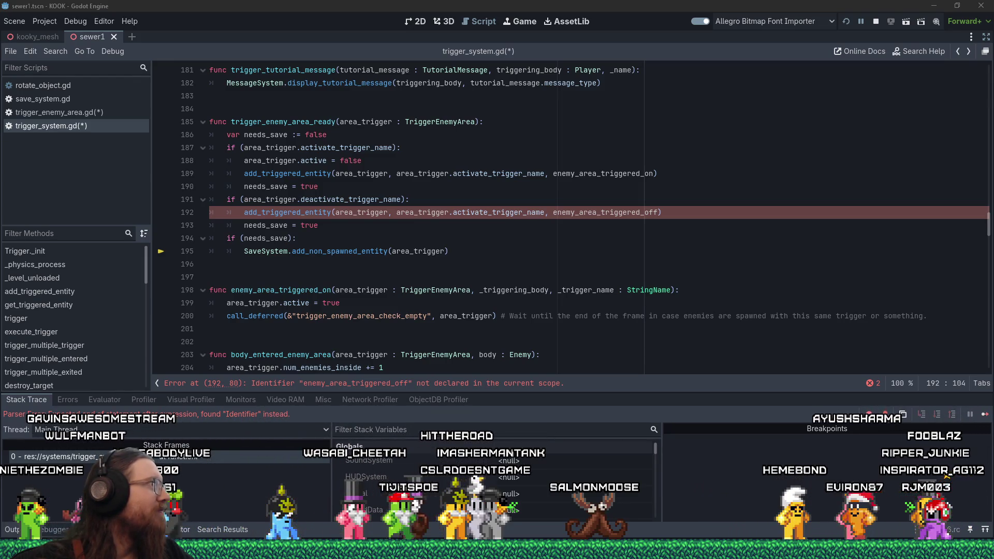
mouse_move(0, 83)
left_mouse_down()
mouse_move(0, 68)
mouse_move(365, 18)
left_mouse_up()
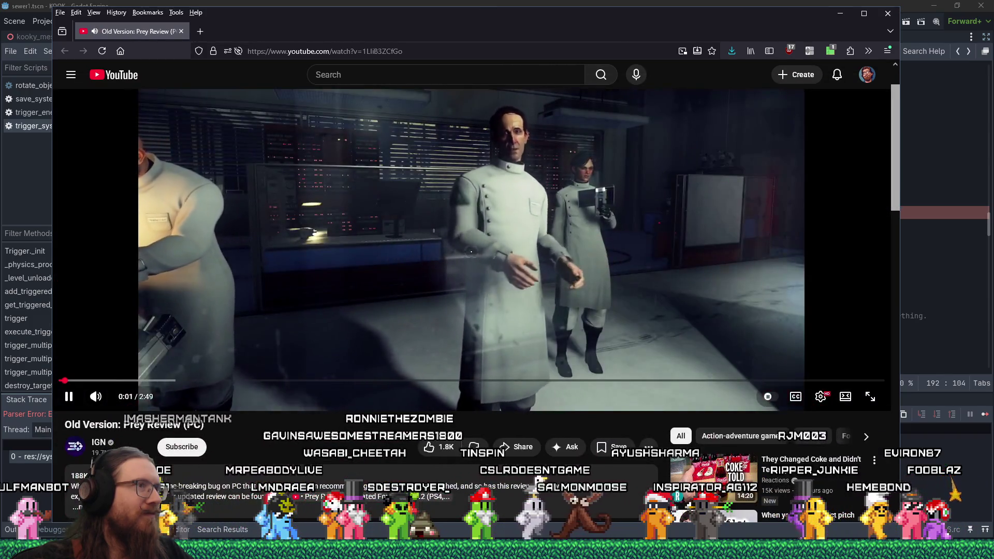
mouse_move(116, 402)
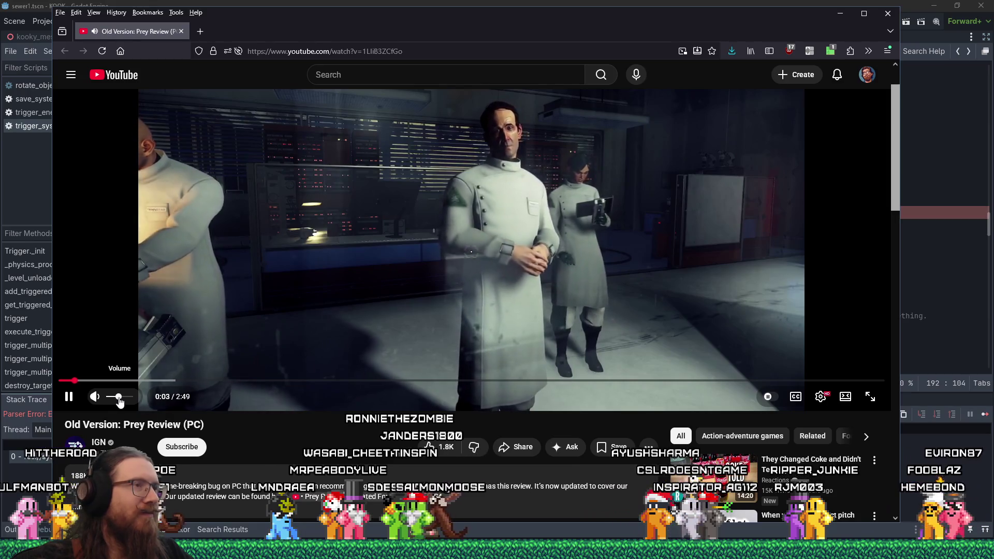
scroll(275, 428, "down", 2)
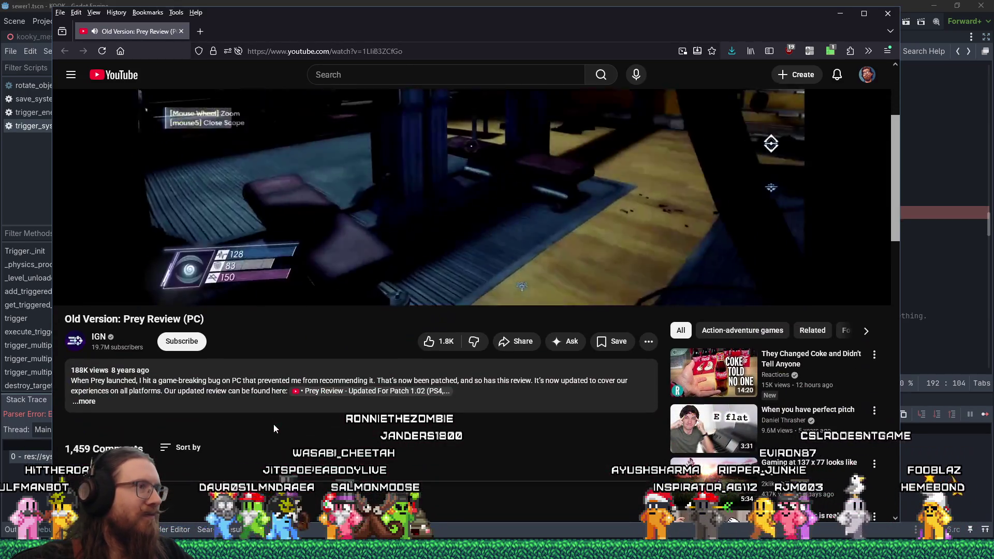
scroll(274, 424, "up", 3)
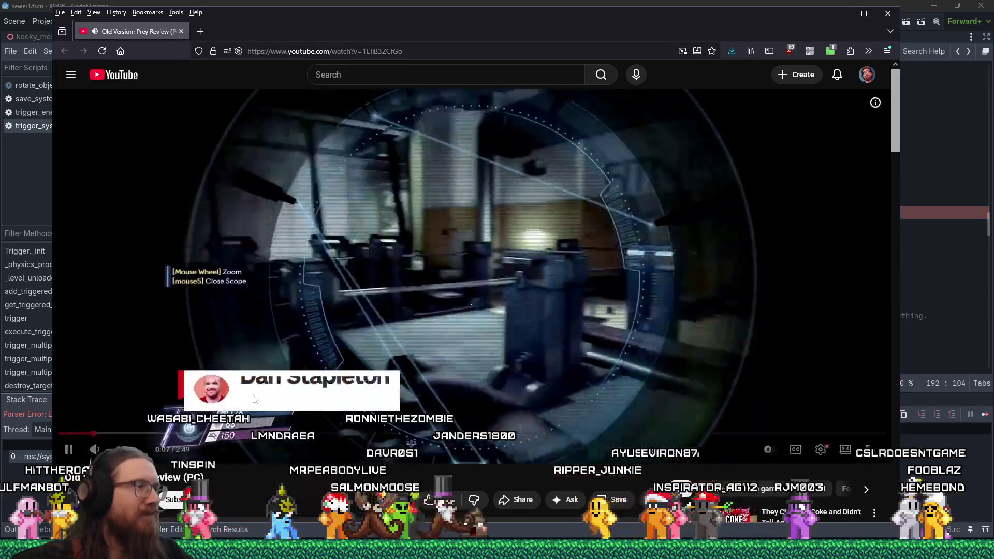